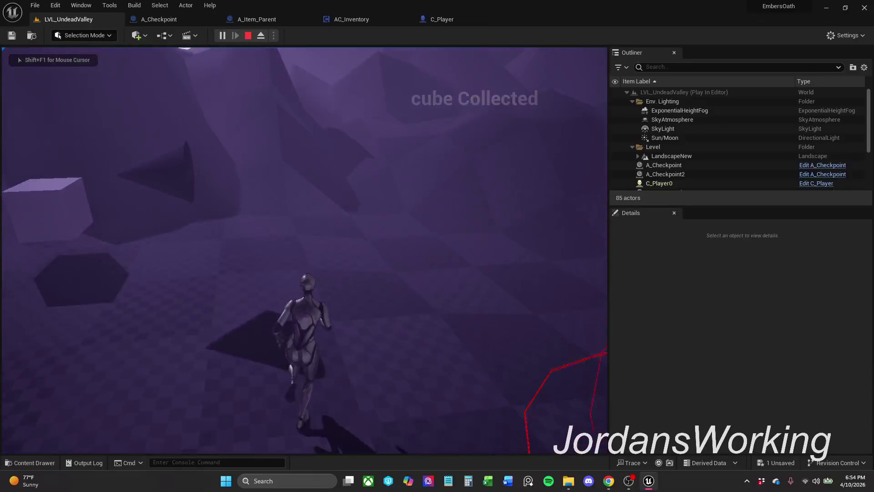
{"action": "key", "text": "w"}
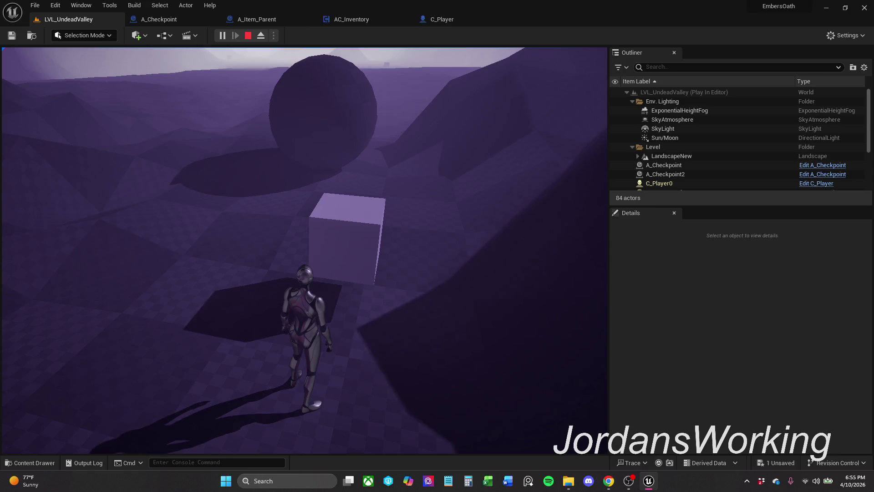
- Run the character into the sword to collect it, then bring up AC_Inventory's Event Graph
{"action": "key", "text": "shift+F1"}
{"action": "left_click", "coordinate": [358, 19]}
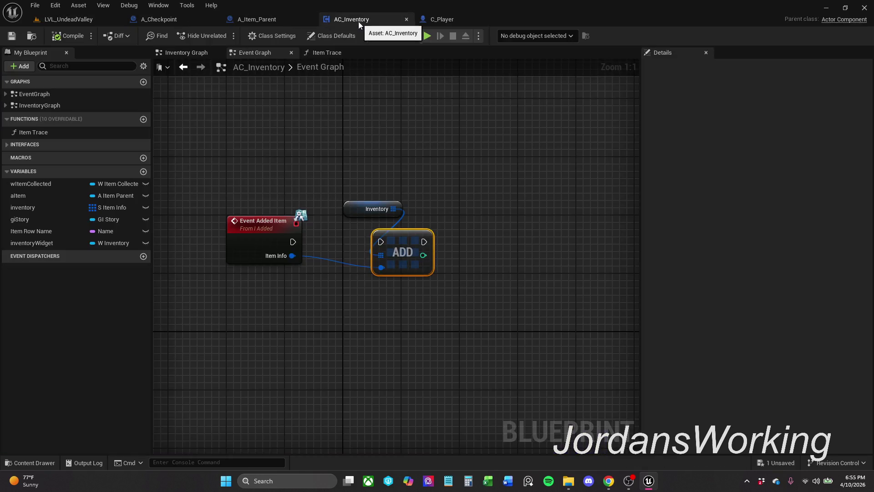
- Review AC_Inventory's Event Begin Play nodes and the Inventory Graph's loop and comment box
{"action": "left_click_drag", "start_coordinate": [355, 164], "coordinate": [407, 196]}
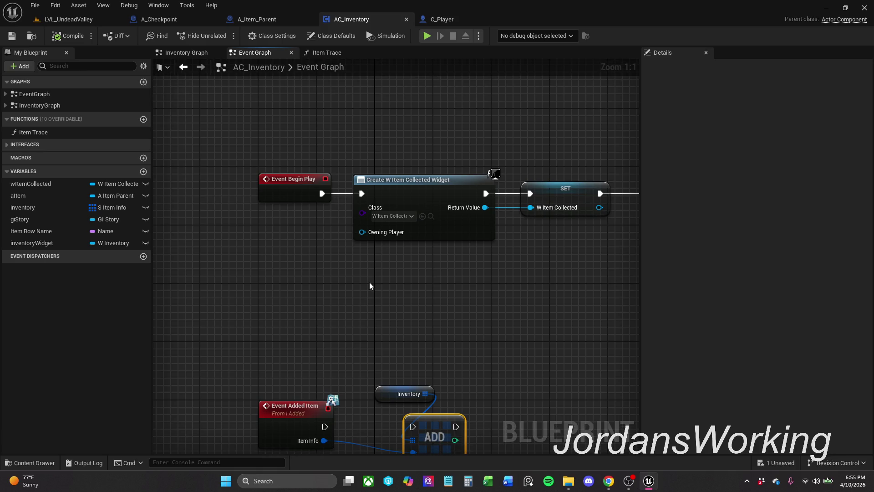
{"action": "left_click", "coordinate": [187, 53]}
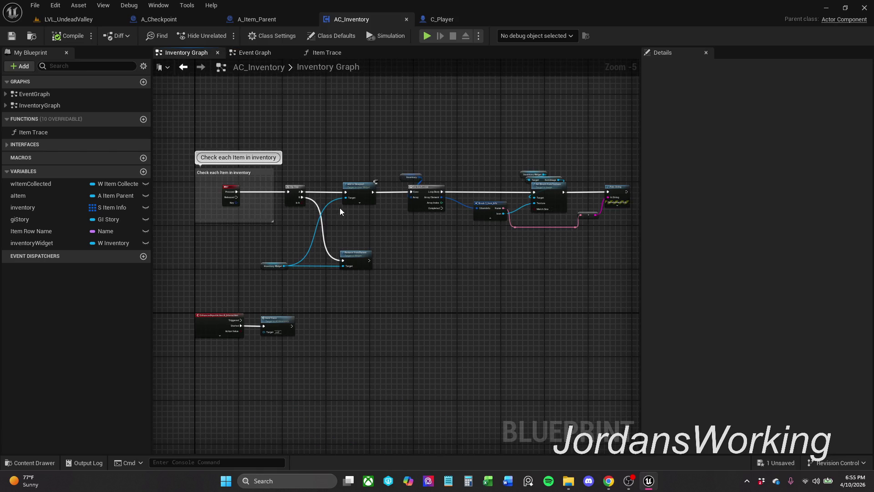
{"action": "scroll", "coordinate": [265, 204], "scroll_direction": "up", "scroll_amount": 3}
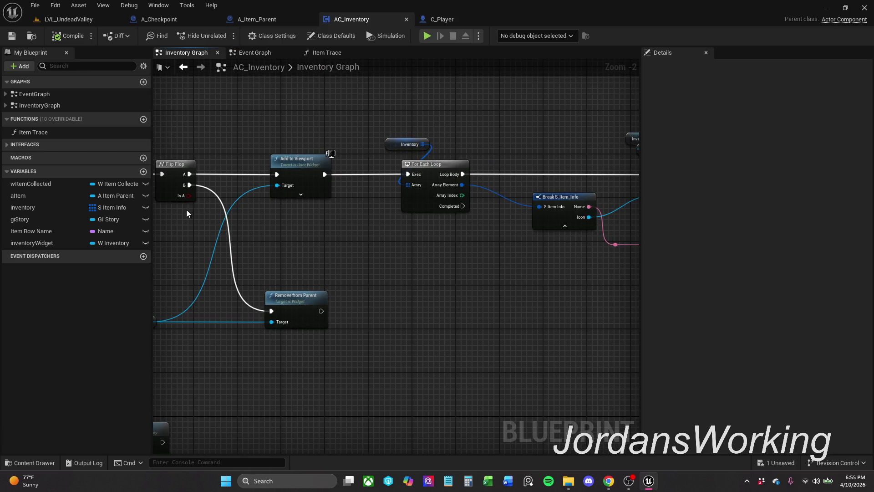
{"action": "scroll", "coordinate": [327, 273], "scroll_direction": "down", "scroll_amount": 1}
{"action": "left_click_drag", "start_coordinate": [327, 273], "coordinate": [449, 149]}
{"action": "scroll", "coordinate": [450, 149], "scroll_direction": "down", "scroll_amount": 1}
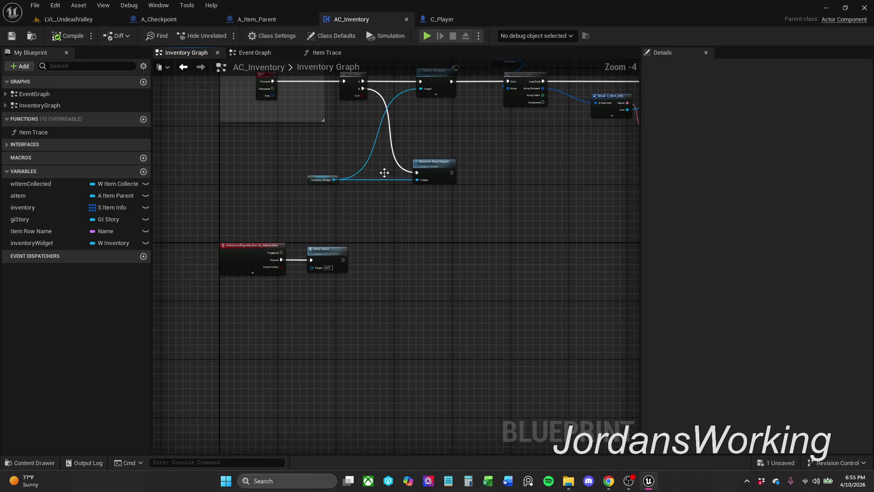
{"action": "left_click_drag", "start_coordinate": [194, 134], "coordinate": [205, 193]}
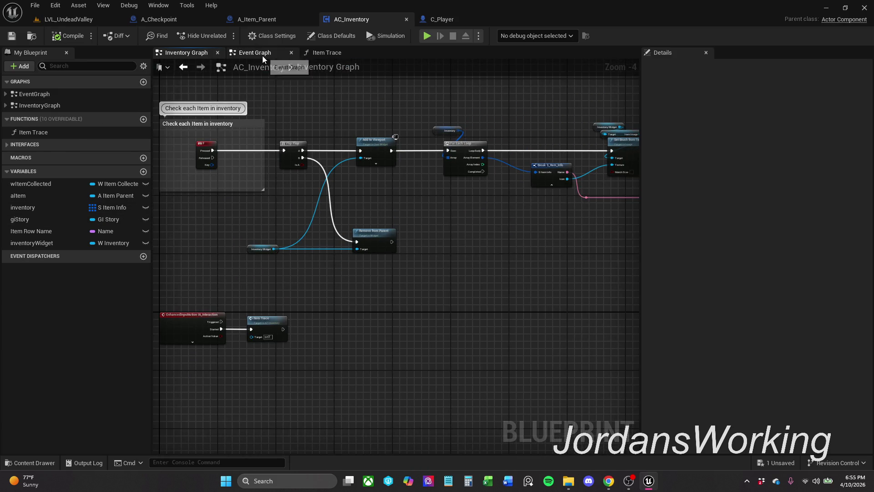
{"action": "left_click", "coordinate": [262, 54]}
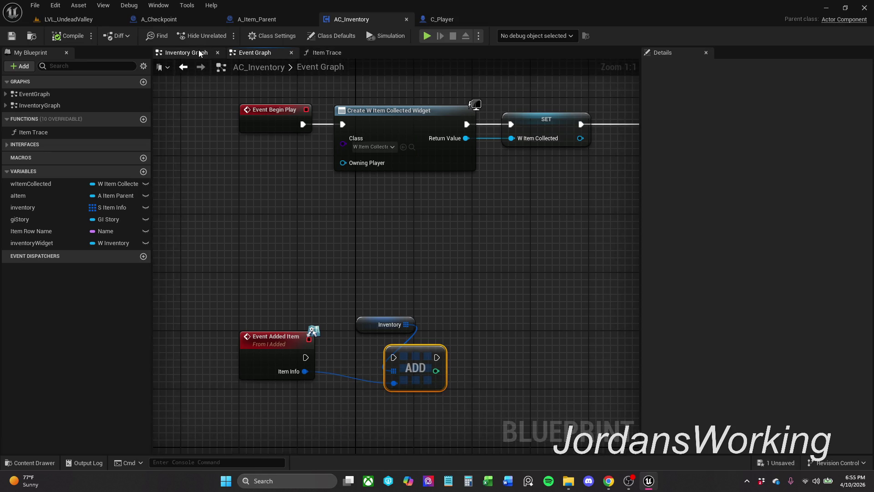
{"action": "left_click", "coordinate": [191, 51]}
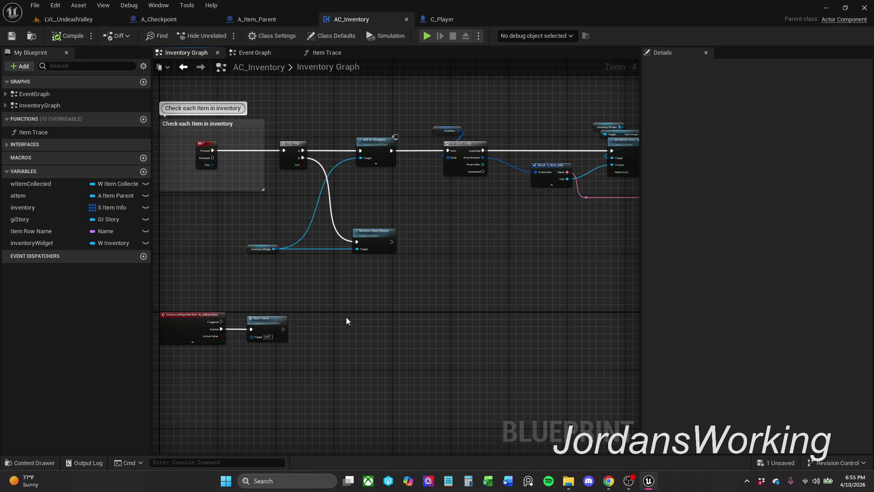
- Check the Item Trace function, then view A_Checkpoint and A_Item_Parent's Interaction Graph
{"action": "left_click", "coordinate": [334, 52]}
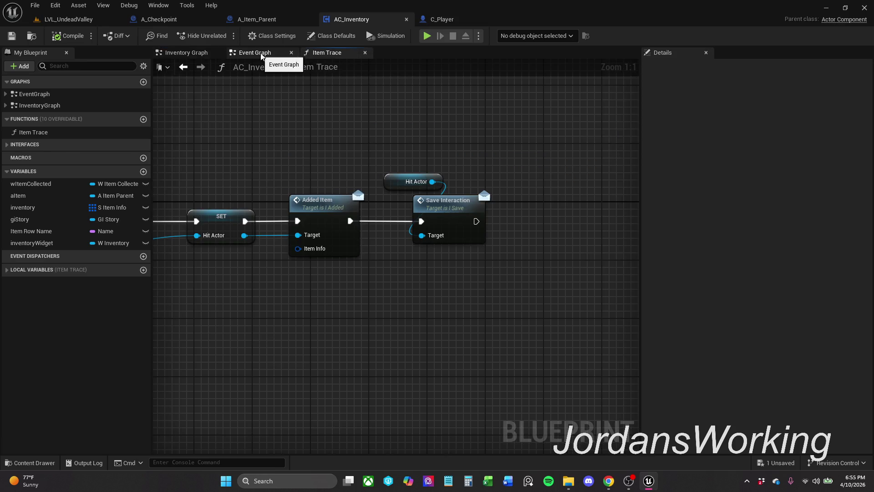
{"action": "left_click", "coordinate": [262, 54]}
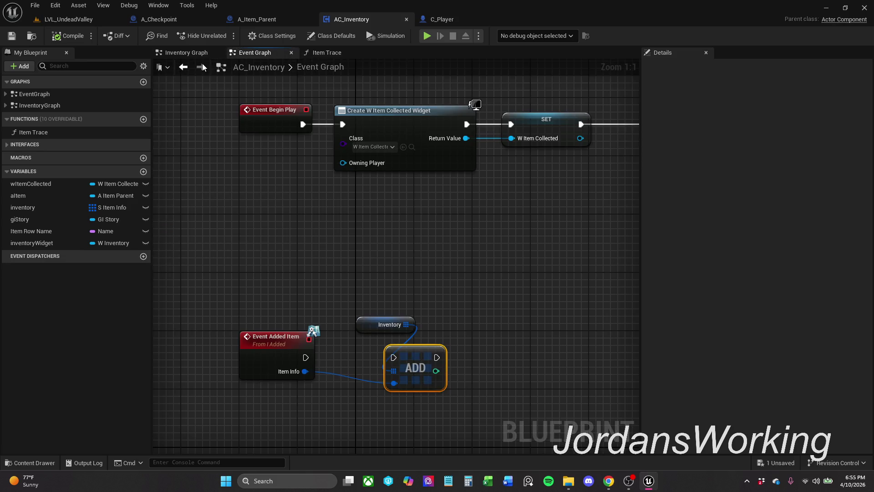
{"action": "left_click", "coordinate": [176, 19]}
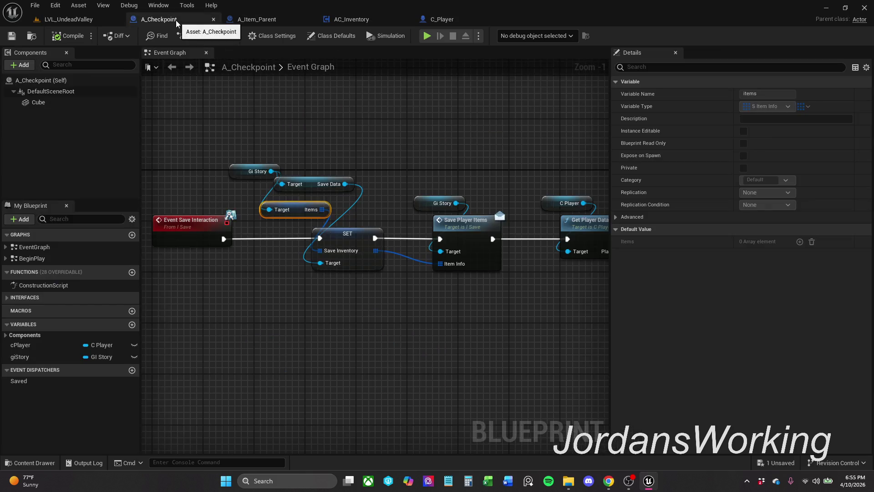
{"action": "left_click", "coordinate": [279, 18]}
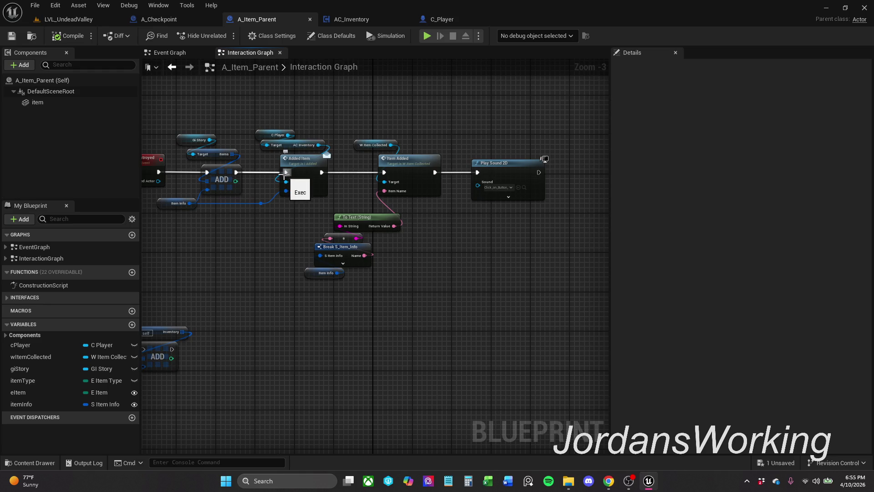
- Unhook Added Item and chain a second ADD putting Item Info into AC Inventory's Inventory array
{"action": "left_click", "coordinate": [286, 172], "text": "alt"}
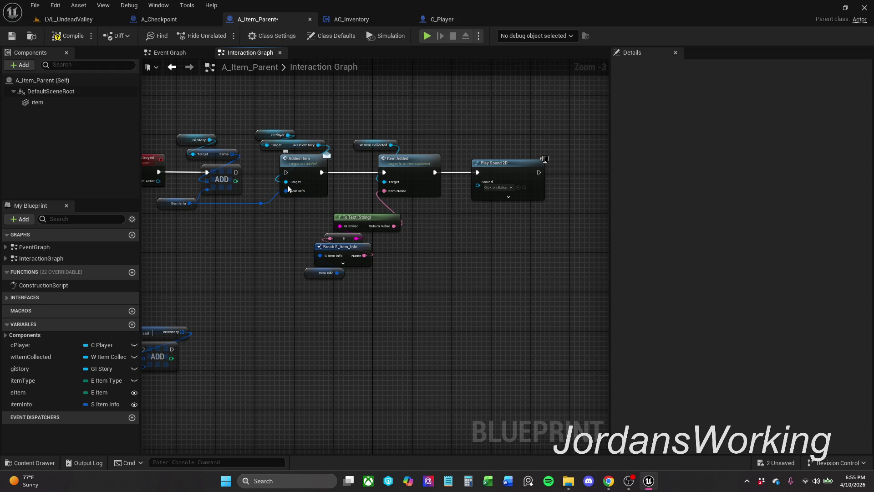
{"action": "mouse_move", "coordinate": [300, 171]}
{"action": "left_mouse_down"}
{"action": "mouse_move", "coordinate": [281, 230]}
{"action": "mouse_move", "coordinate": [176, 375]}
{"action": "mouse_move", "coordinate": [159, 417]}
{"action": "left_mouse_up"}
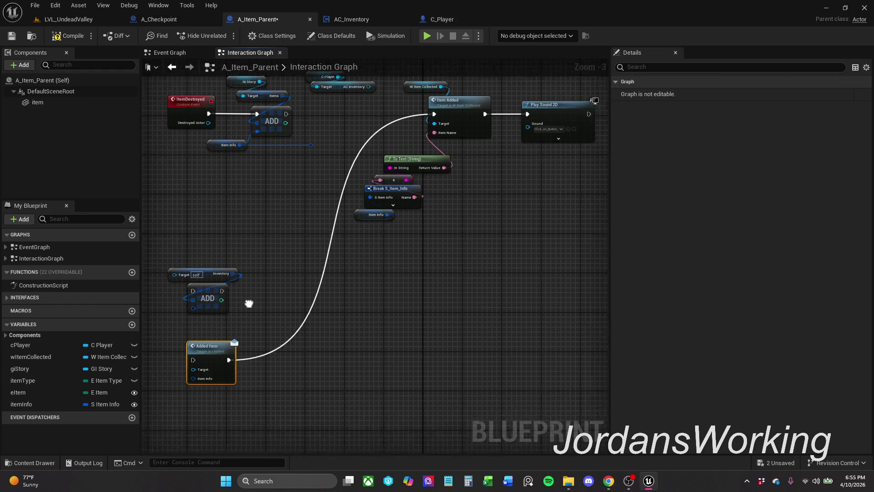
{"action": "left_click", "coordinate": [255, 337], "text": "alt"}
{"action": "left_click_drag", "start_coordinate": [255, 336], "coordinate": [191, 300]}
{"action": "mouse_move", "coordinate": [228, 324]}
{"action": "left_mouse_down"}
{"action": "mouse_move", "coordinate": [371, 192]}
{"action": "mouse_move", "coordinate": [374, 155]}
{"action": "mouse_move", "coordinate": [304, 144]}
{"action": "left_mouse_up"}
{"action": "mouse_move", "coordinate": [386, 116]}
{"action": "left_mouse_down"}
{"action": "mouse_move", "coordinate": [403, 119]}
{"action": "mouse_move", "coordinate": [337, 140]}
{"action": "mouse_move", "coordinate": [409, 108]}
{"action": "mouse_move", "coordinate": [418, 115]}
{"action": "left_mouse_up"}
{"action": "left_click", "coordinate": [320, 146]}
{"action": "mouse_move", "coordinate": [353, 165]}
{"action": "left_mouse_down"}
{"action": "mouse_move", "coordinate": [332, 178]}
{"action": "mouse_move", "coordinate": [342, 171]}
{"action": "left_mouse_up"}
{"action": "mouse_move", "coordinate": [324, 120]}
{"action": "left_mouse_down"}
{"action": "mouse_move", "coordinate": [386, 195]}
{"action": "mouse_move", "coordinate": [366, 173]}
{"action": "mouse_move", "coordinate": [453, 177]}
{"action": "left_mouse_up"}
- Line up C Player and Target, and move the To Text and Break S_Item_Info nodes up-right
{"action": "left_click", "coordinate": [401, 167]}
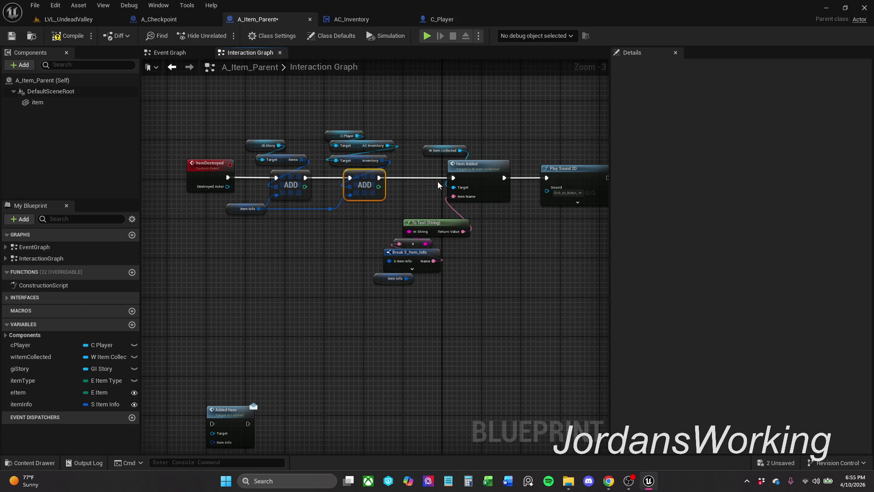
{"action": "left_click_drag", "start_coordinate": [405, 201], "coordinate": [387, 278]}
{"action": "left_click_drag", "start_coordinate": [457, 222], "coordinate": [491, 208]}
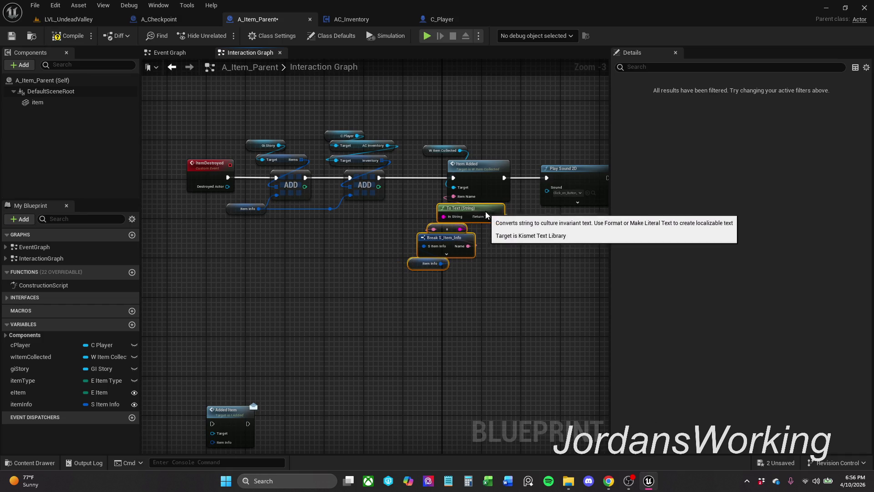
{"action": "left_click", "coordinate": [492, 256]}
{"action": "mouse_move", "coordinate": [498, 256]}
{"action": "left_mouse_down"}
{"action": "mouse_move", "coordinate": [437, 270]}
{"action": "mouse_move", "coordinate": [400, 249]}
{"action": "left_mouse_up"}
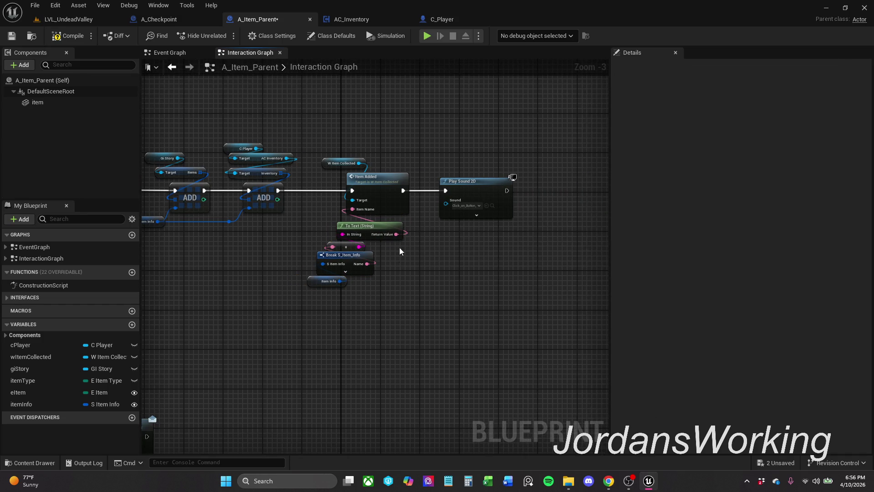
- Compile A_Item_Parent, playtest LVL_UndeadValley, and open the SaveGames folder containing Player.sav
{"action": "left_click", "coordinate": [61, 39]}
{"action": "left_click", "coordinate": [15, 39]}
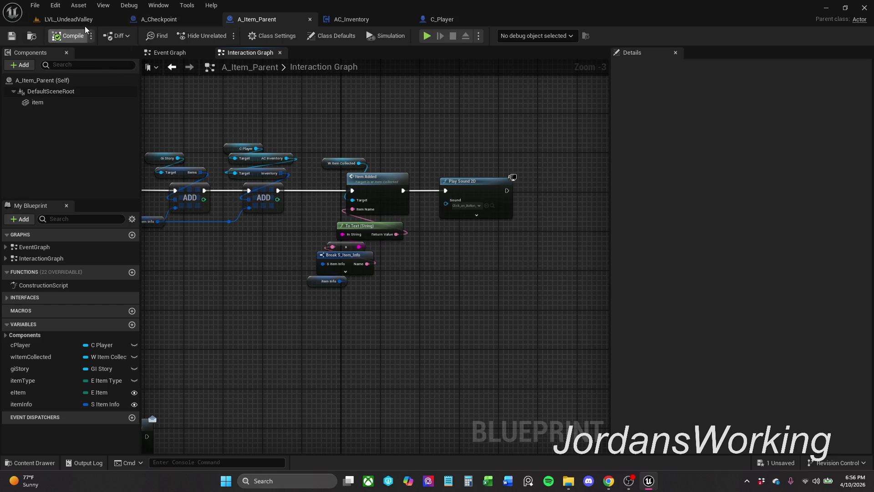
{"action": "left_click", "coordinate": [69, 19]}
{"action": "left_click", "coordinate": [222, 37]}
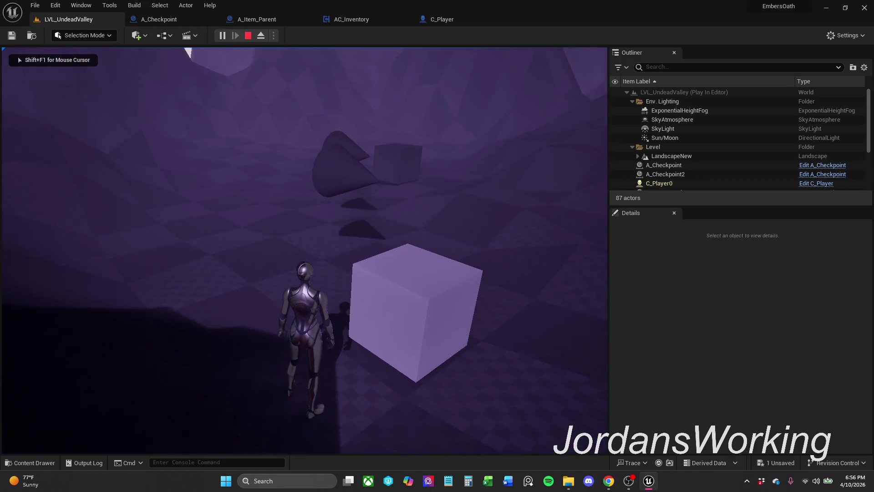
{"action": "key", "text": "Escape"}
{"action": "left_click", "coordinate": [568, 481]}
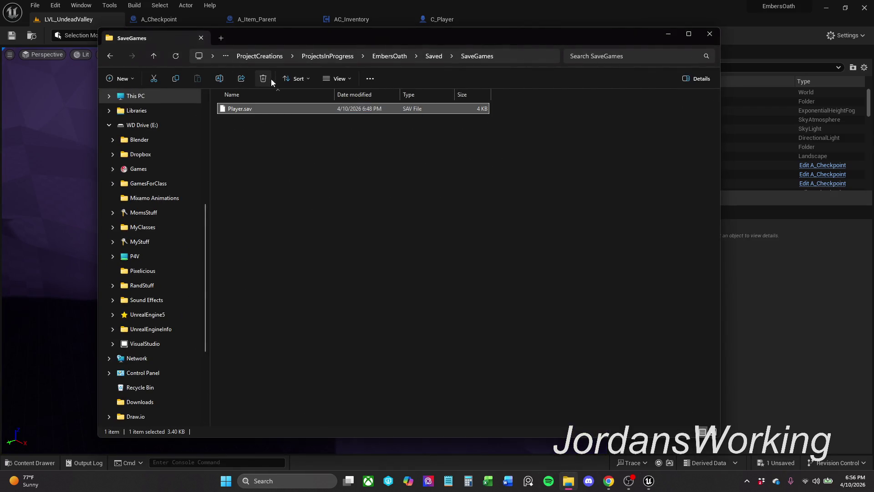
- Delete Player.sav from SaveGames and close the Explorer window
{"action": "left_click", "coordinate": [270, 80]}
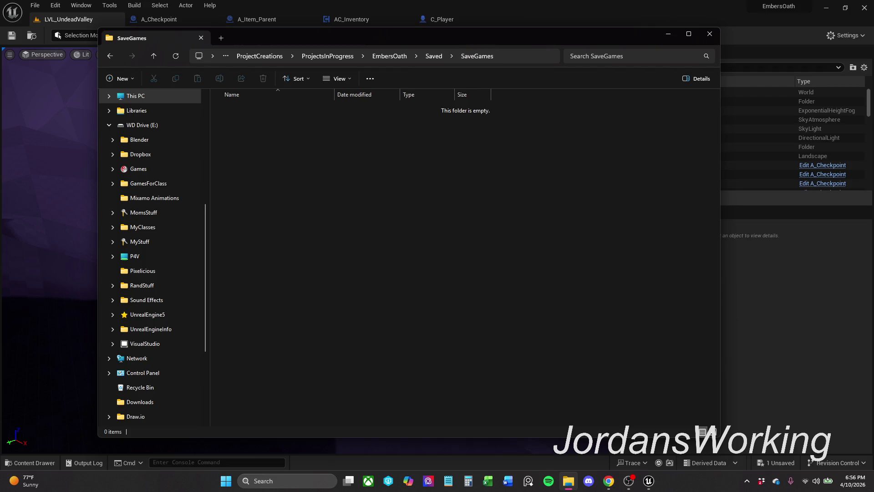
{"action": "key", "text": "alt+Tab"}
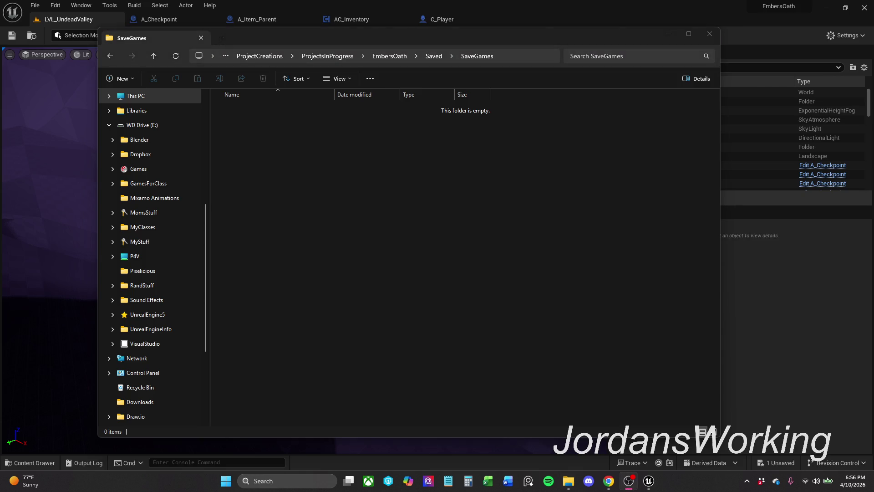
{"action": "left_click", "coordinate": [658, 37]}
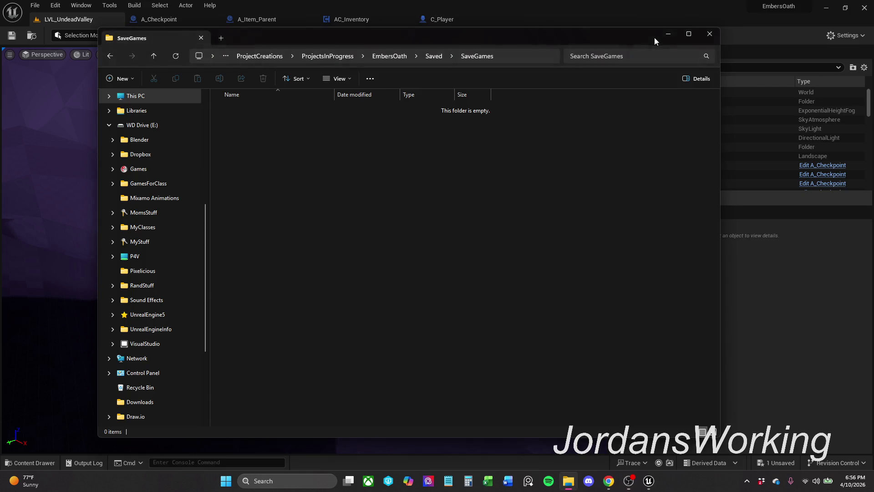
{"action": "scroll", "coordinate": [306, 150], "scroll_direction": "up", "scroll_amount": 3}
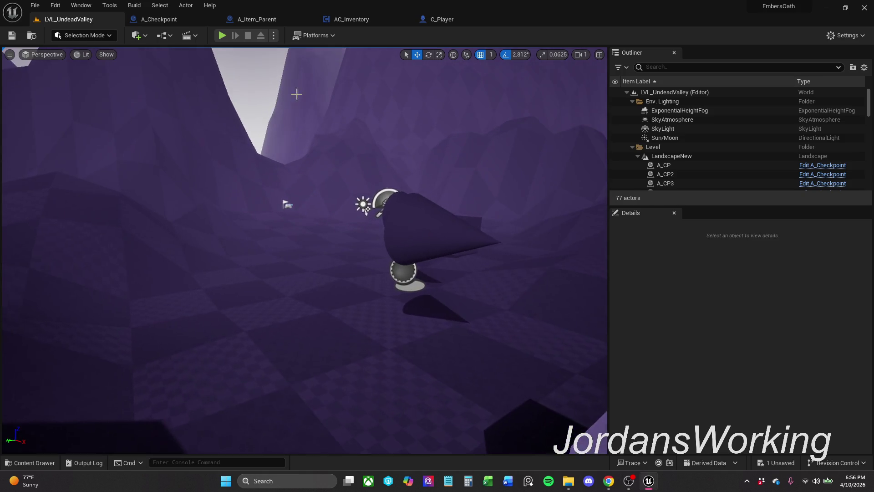
- Playtest a fresh game collecting the cube and sword, view the inventory with I, then replay once
{"action": "left_click", "coordinate": [222, 35]}
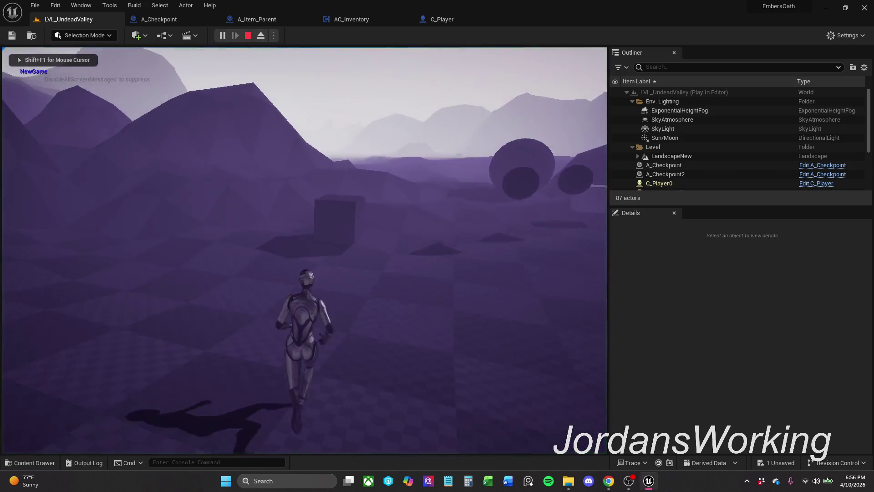
{"action": "key", "text": "w"}
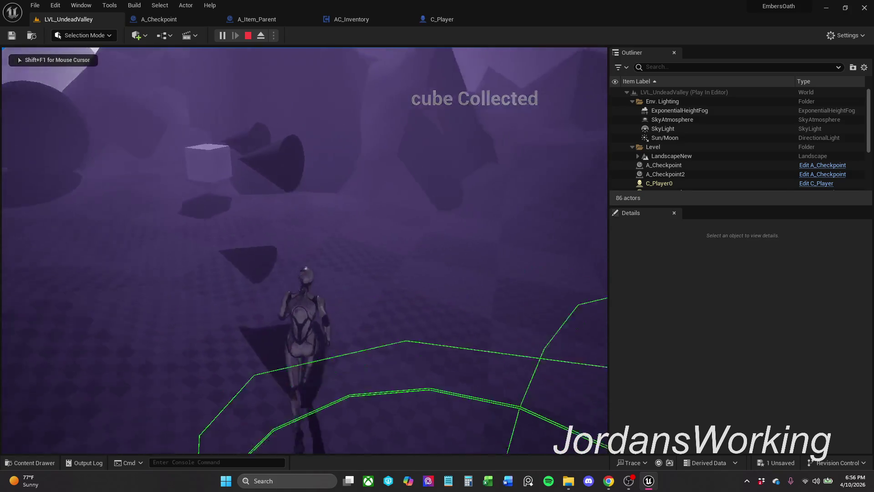
{"action": "key", "text": "i"}
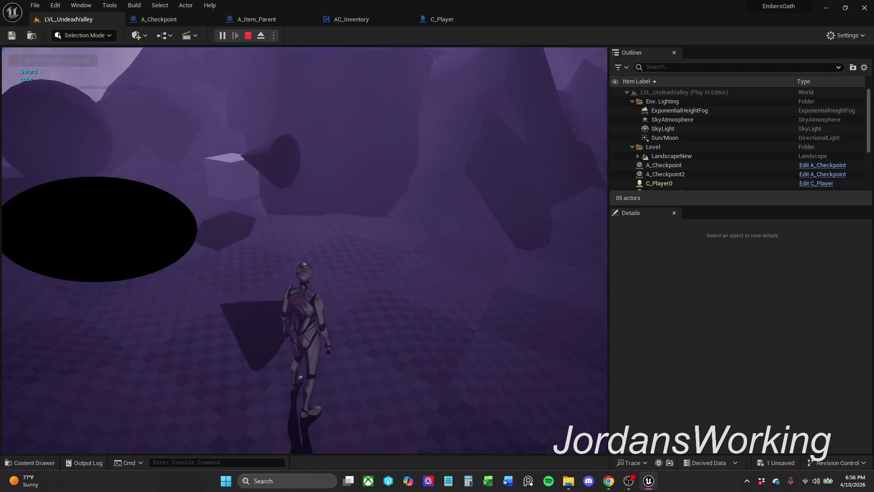
{"action": "key", "text": "w"}
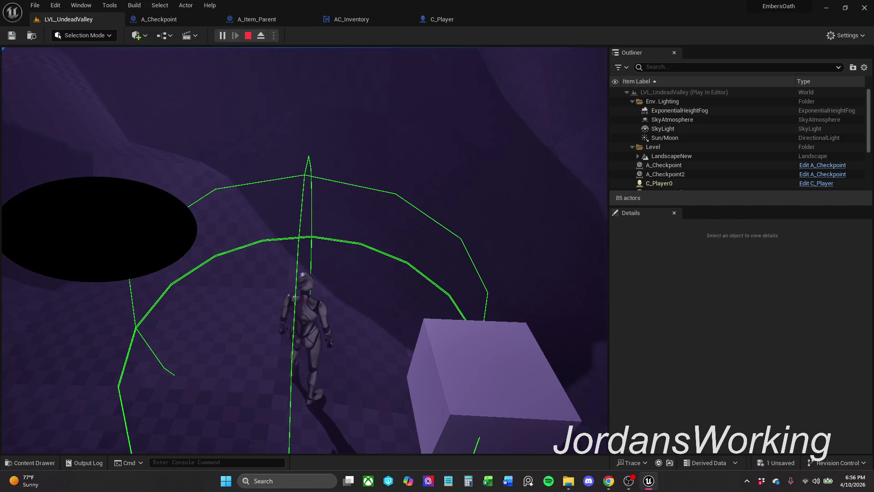
{"action": "key", "text": "Escape"}
{"action": "left_click", "coordinate": [222, 35]}
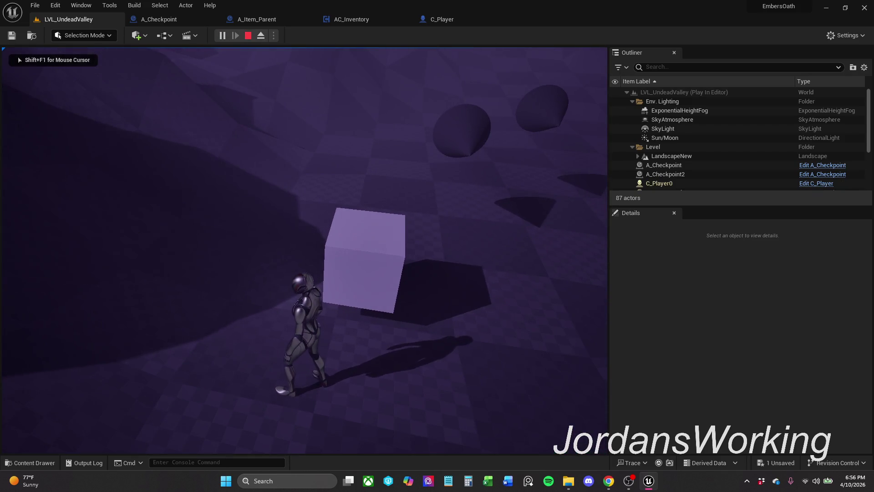
{"action": "key", "text": "Escape"}
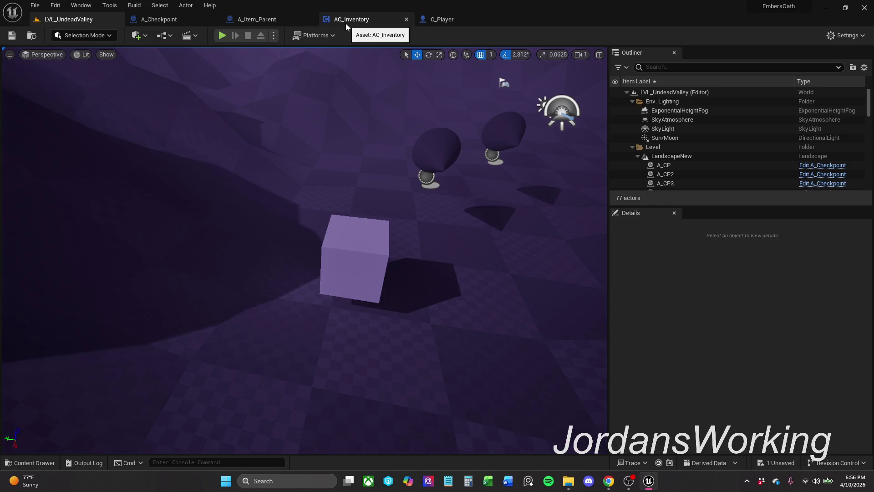
- Flip between AC_Inventory's Inventory and Event Graphs, panning to the Is Not Empty/Branch check, then view A_Checkpoint
{"action": "left_click", "coordinate": [345, 23]}
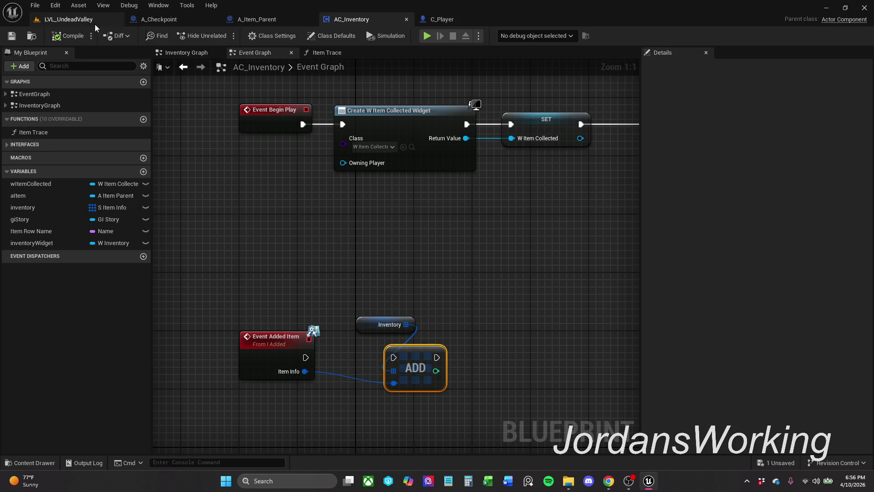
{"action": "left_click", "coordinate": [200, 55]}
{"action": "left_click", "coordinate": [251, 51]}
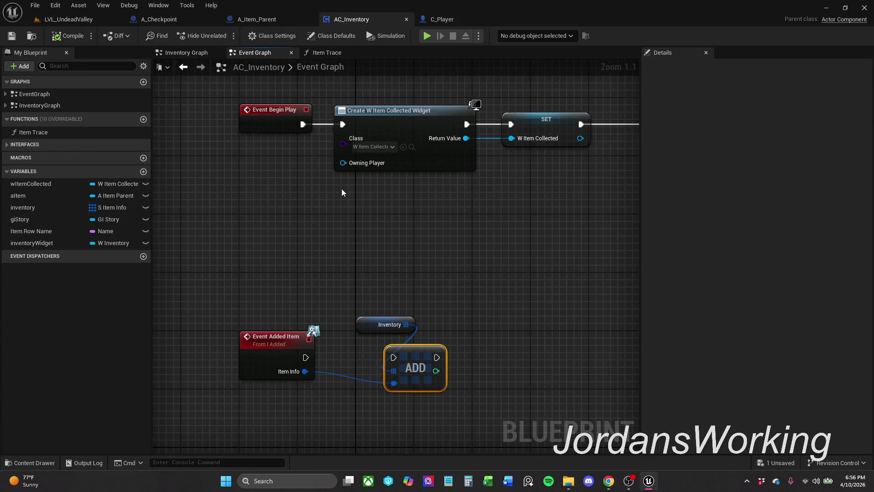
{"action": "left_click", "coordinate": [188, 53]}
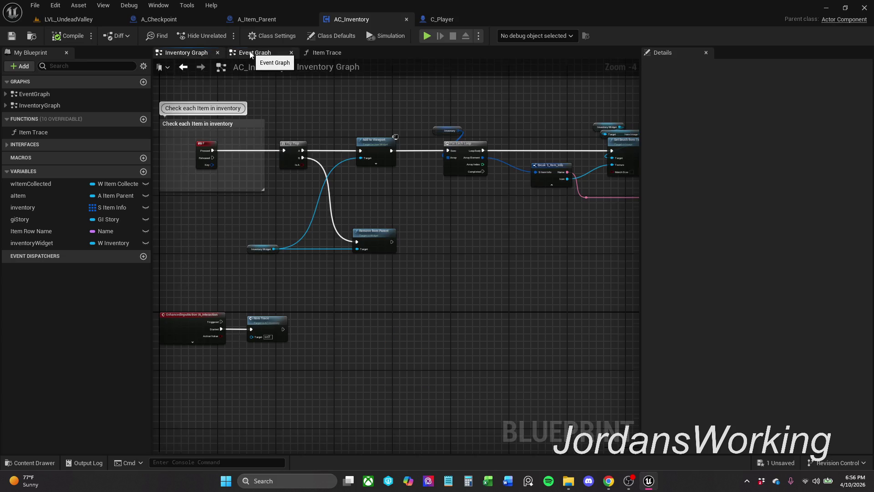
{"action": "left_click", "coordinate": [253, 53]}
{"action": "mouse_move", "coordinate": [193, 201]}
{"action": "left_mouse_down"}
{"action": "mouse_move", "coordinate": [264, 226]}
{"action": "mouse_move", "coordinate": [153, 254]}
{"action": "left_mouse_up"}
{"action": "scroll", "coordinate": [153, 253], "scroll_direction": "down", "scroll_amount": 1}
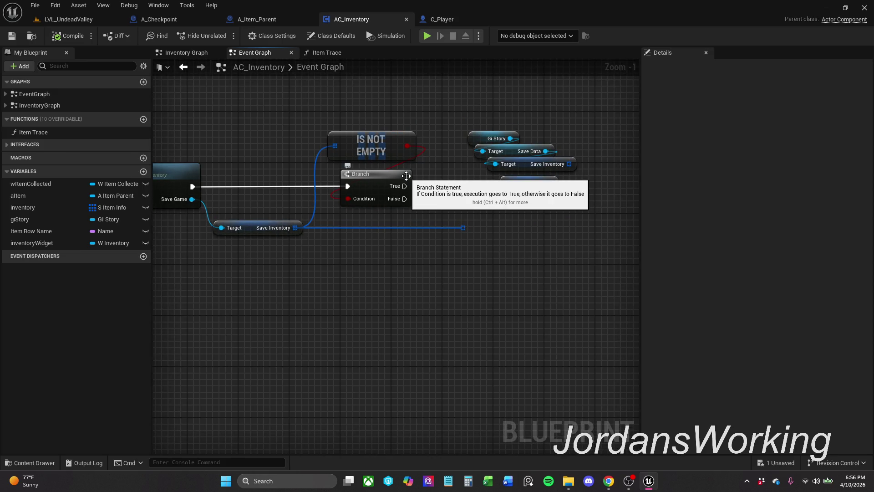
{"action": "left_click", "coordinate": [189, 21]}
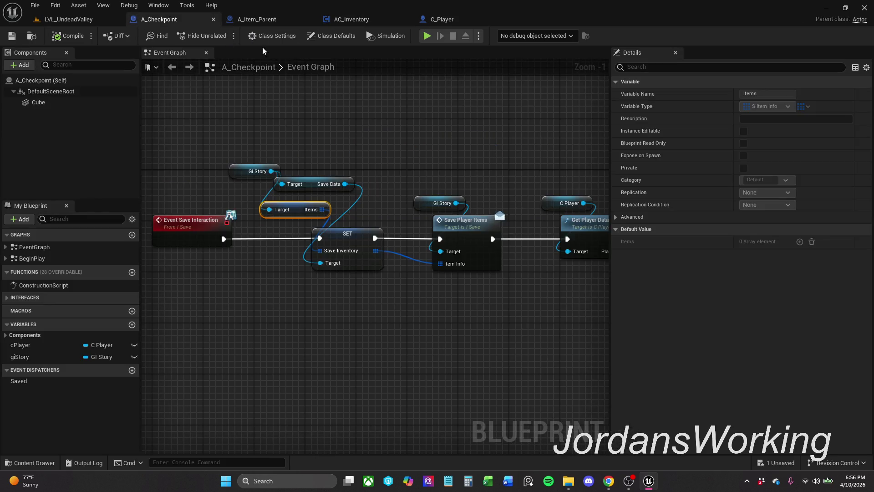
- Shift the Gi Story, Items, first ADD and Item Info nodes slightly left in the Interaction Graph
{"action": "left_click", "coordinate": [279, 20]}
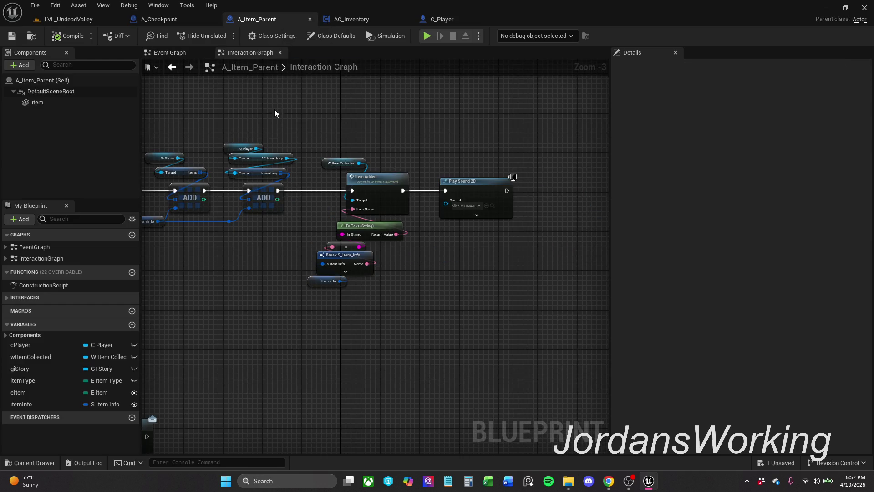
{"action": "scroll", "coordinate": [274, 109], "scroll_direction": "up", "scroll_amount": 1}
{"action": "scroll", "coordinate": [382, 174], "scroll_direction": "up", "scroll_amount": 1}
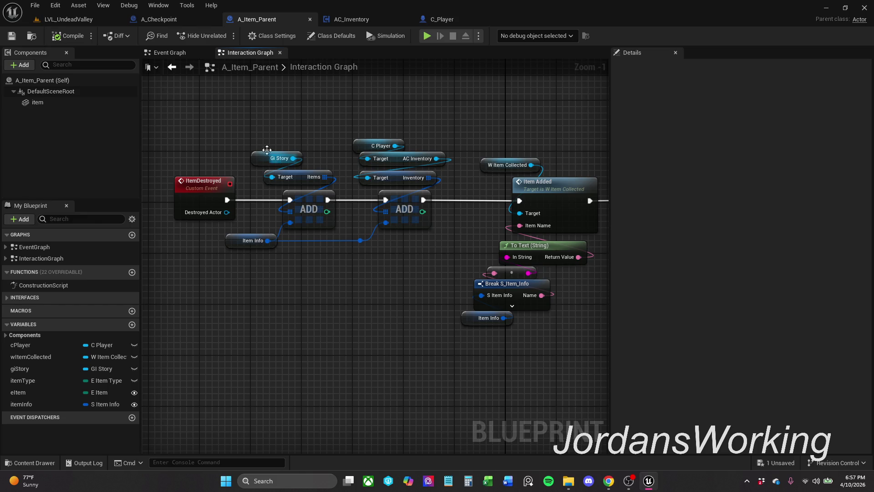
{"action": "left_click_drag", "start_coordinate": [262, 146], "coordinate": [311, 216]}
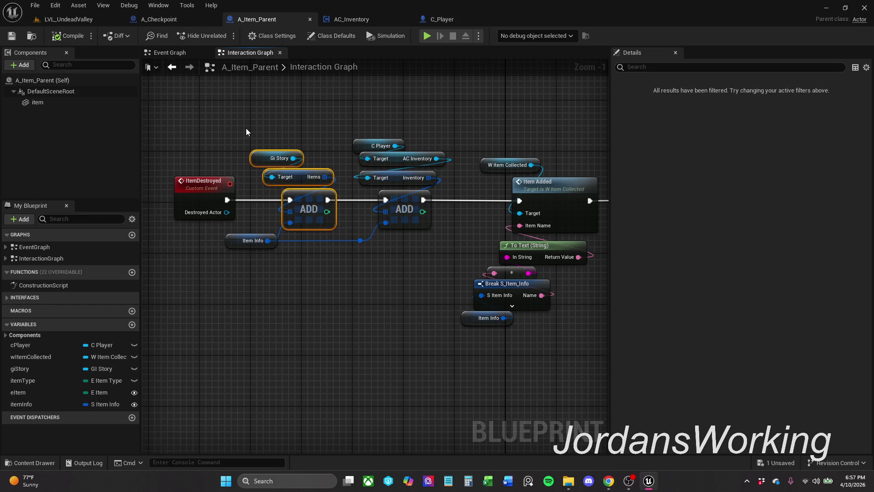
{"action": "left_click_drag", "start_coordinate": [234, 137], "coordinate": [332, 251]}
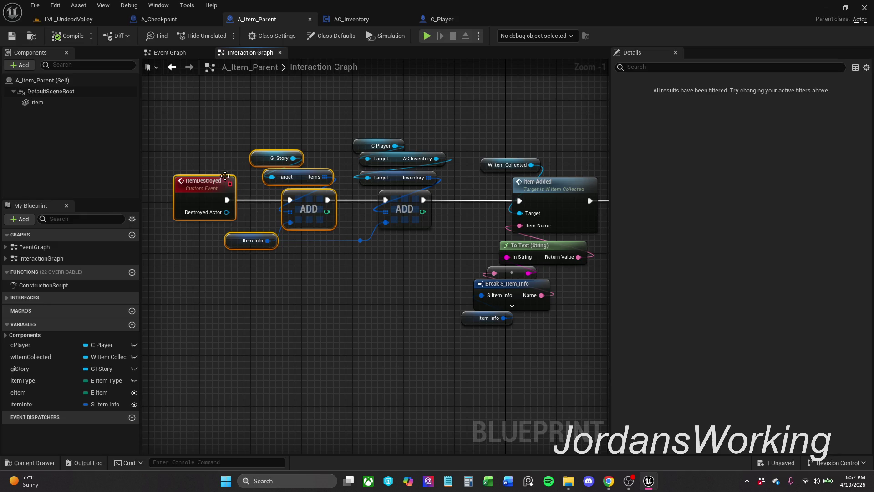
{"action": "left_click", "coordinate": [207, 182], "text": "ctrl"}
{"action": "left_click_drag", "start_coordinate": [310, 208], "coordinate": [303, 208]}
{"action": "left_click", "coordinate": [312, 136]}
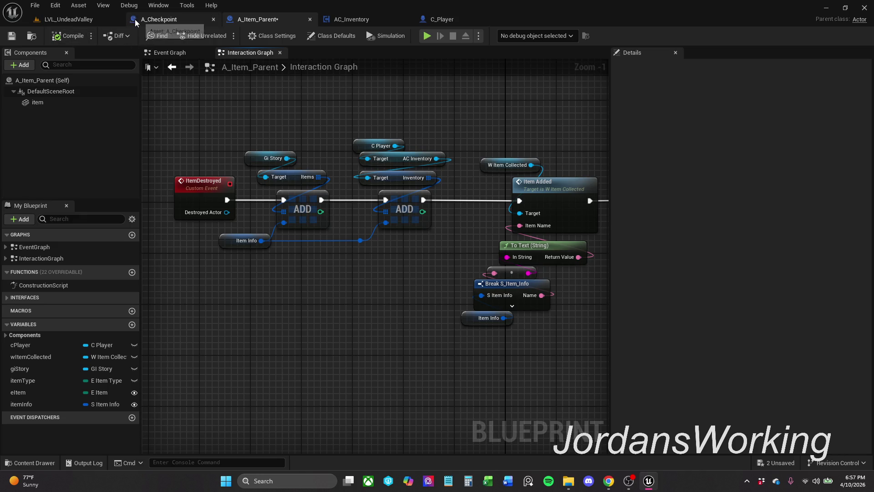
- Glance at A_Checkpoint's Event Graph, then move on to AC_Inventory's Event Graph
{"action": "left_click", "coordinate": [152, 19]}
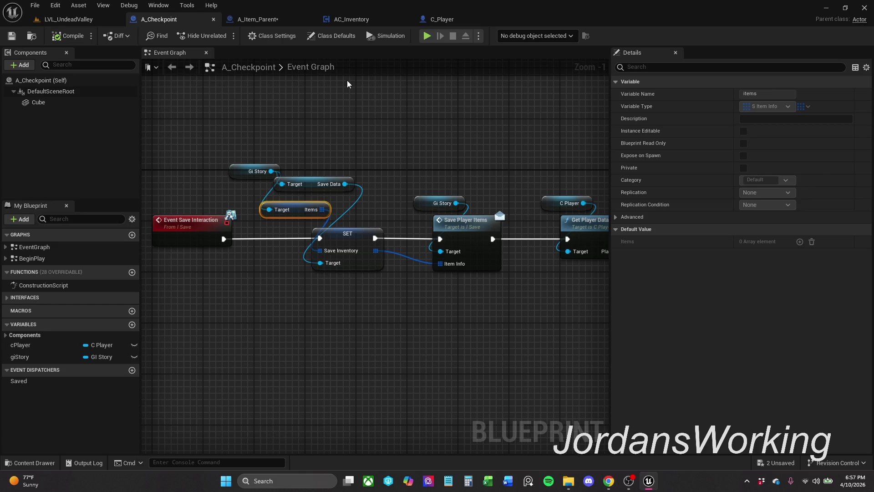
{"action": "left_click", "coordinate": [257, 20]}
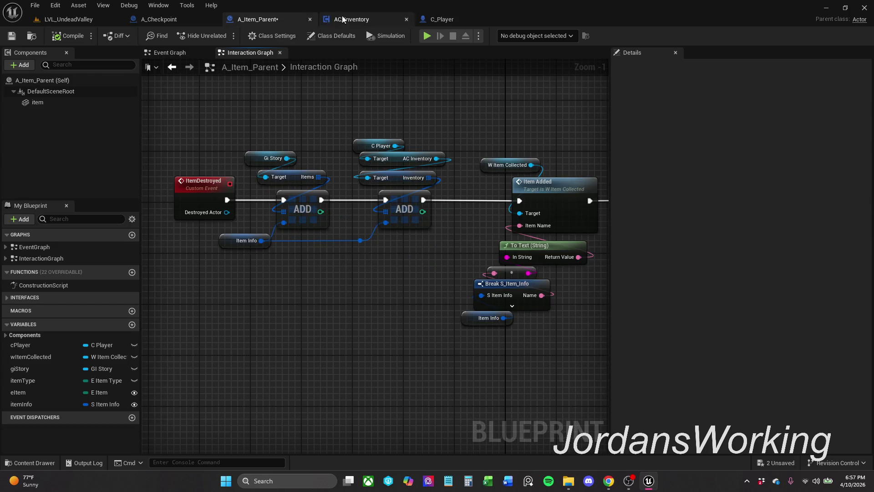
{"action": "left_click", "coordinate": [357, 18]}
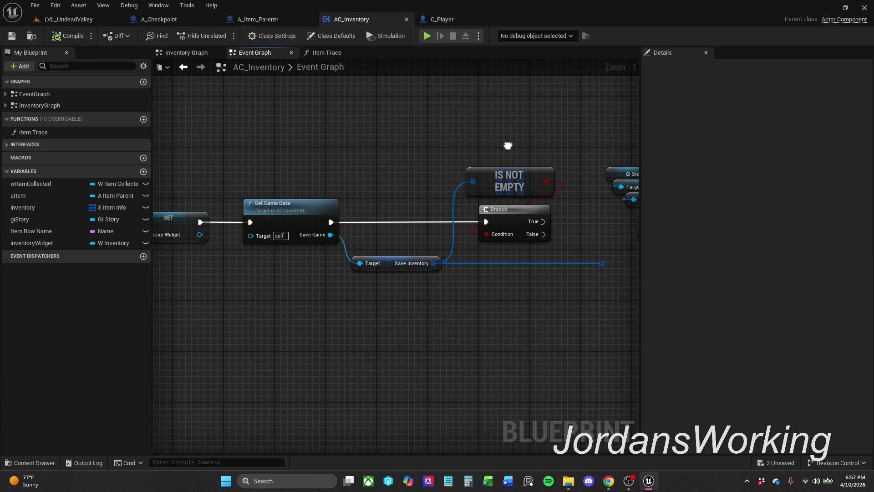
- In Item Trace, place the Hit Actor and Save Interaction nodes after Added Item
{"action": "left_click", "coordinate": [345, 53]}
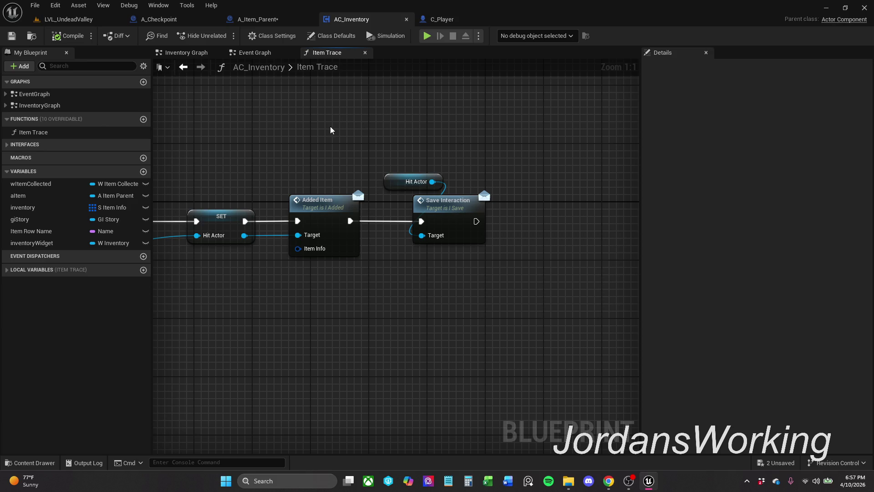
{"action": "left_click", "coordinate": [174, 19]}
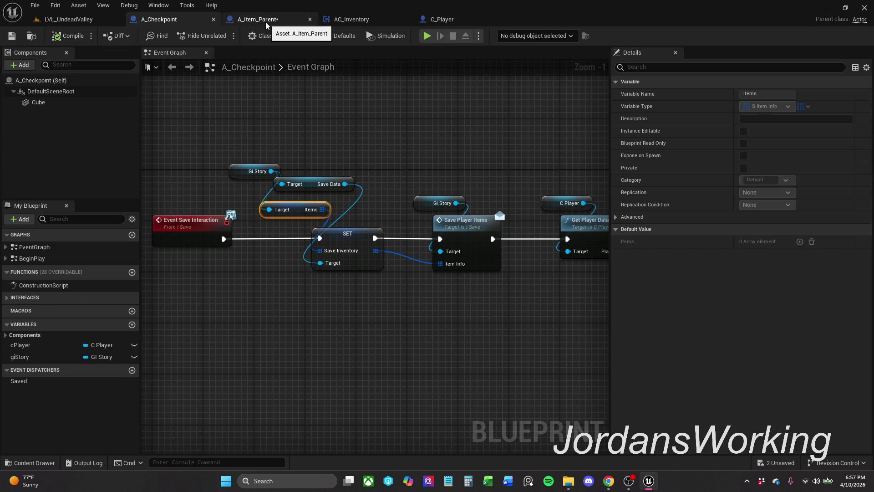
{"action": "left_click", "coordinate": [384, 20]}
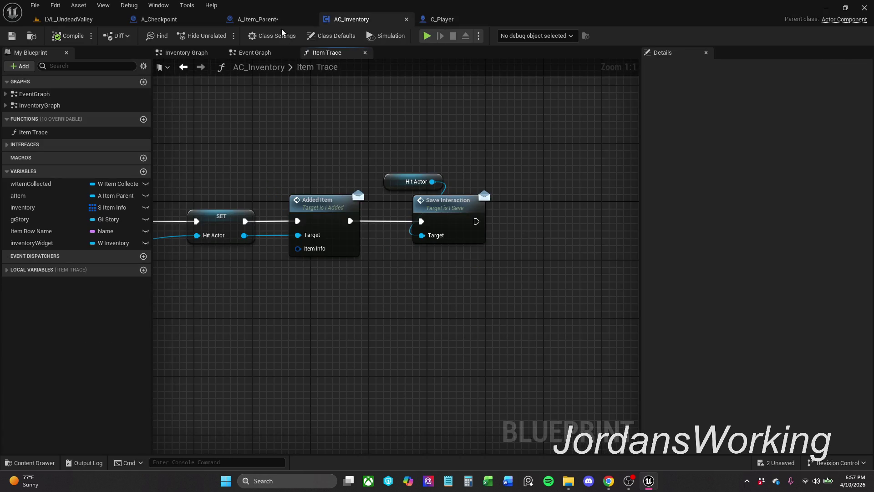
{"action": "left_click", "coordinate": [256, 54]}
{"action": "left_click", "coordinate": [322, 53]}
{"action": "mouse_move", "coordinate": [374, 169]}
{"action": "left_mouse_down"}
{"action": "mouse_move", "coordinate": [392, 135]}
{"action": "mouse_move", "coordinate": [572, 129]}
{"action": "mouse_move", "coordinate": [529, 74]}
{"action": "mouse_move", "coordinate": [411, 94]}
{"action": "mouse_move", "coordinate": [386, 109]}
{"action": "left_mouse_up"}
{"action": "mouse_move", "coordinate": [448, 132]}
{"action": "left_mouse_down"}
{"action": "mouse_move", "coordinate": [496, 186]}
{"action": "mouse_move", "coordinate": [565, 185]}
{"action": "left_mouse_up"}
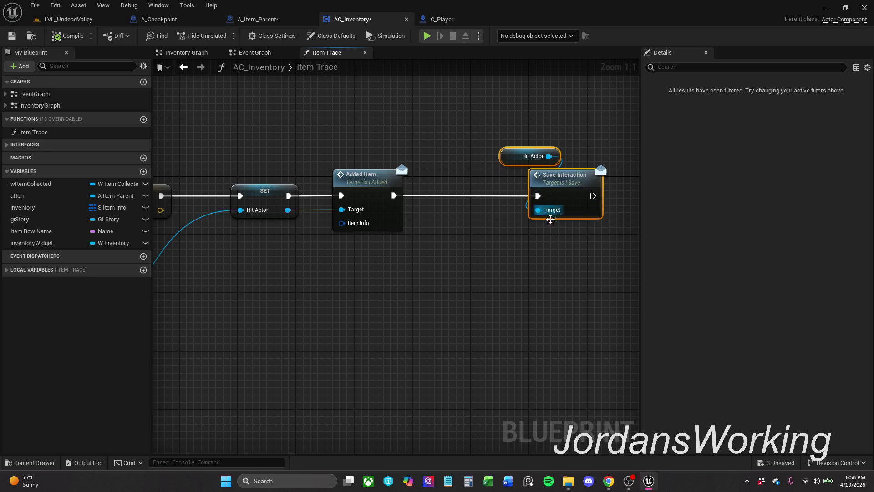
{"action": "left_click", "coordinate": [507, 258]}
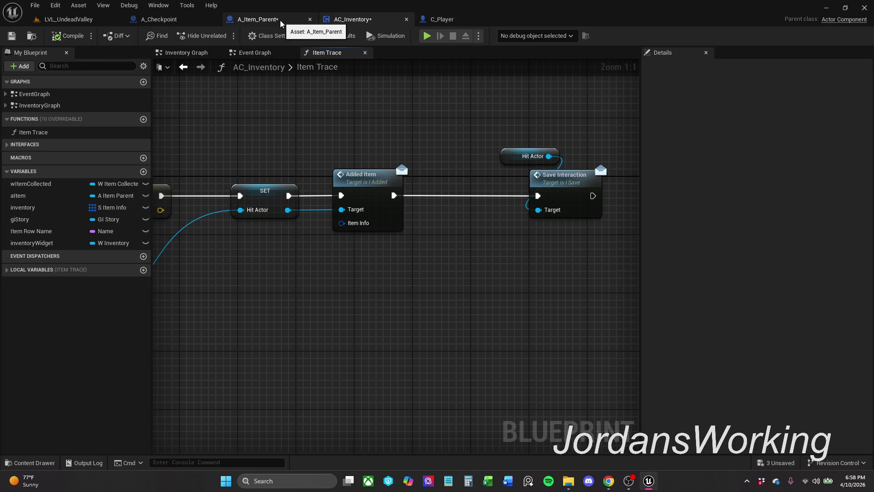
- Cross-check A_Item_Parent's Interaction Graph and A_Checkpoint's Event Graph against Item Trace
{"action": "left_click", "coordinate": [281, 22]}
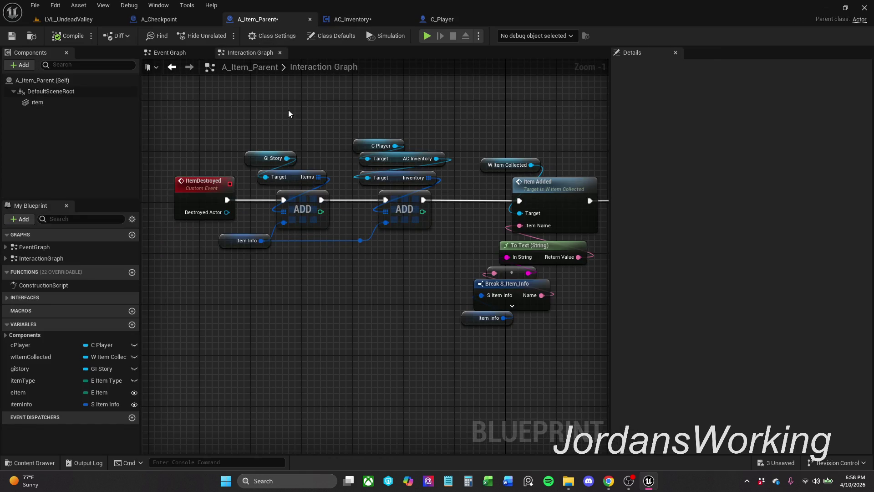
{"action": "left_click", "coordinate": [399, 17]}
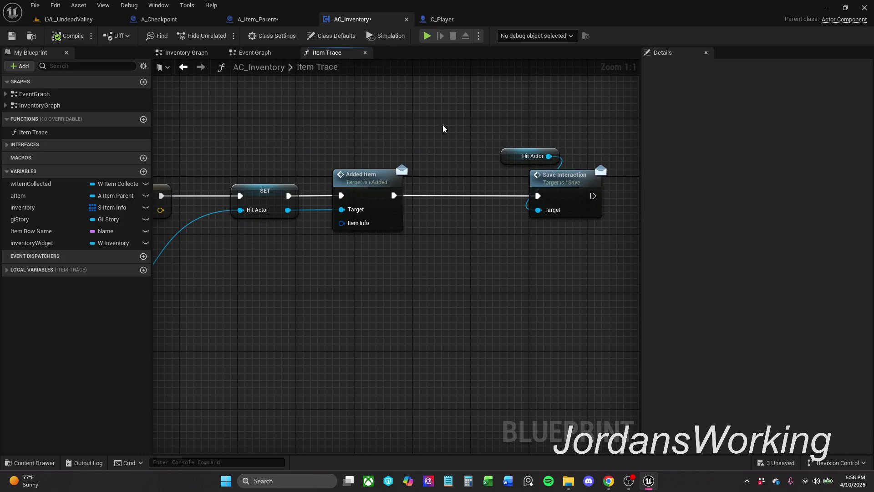
{"action": "left_click", "coordinate": [269, 20]}
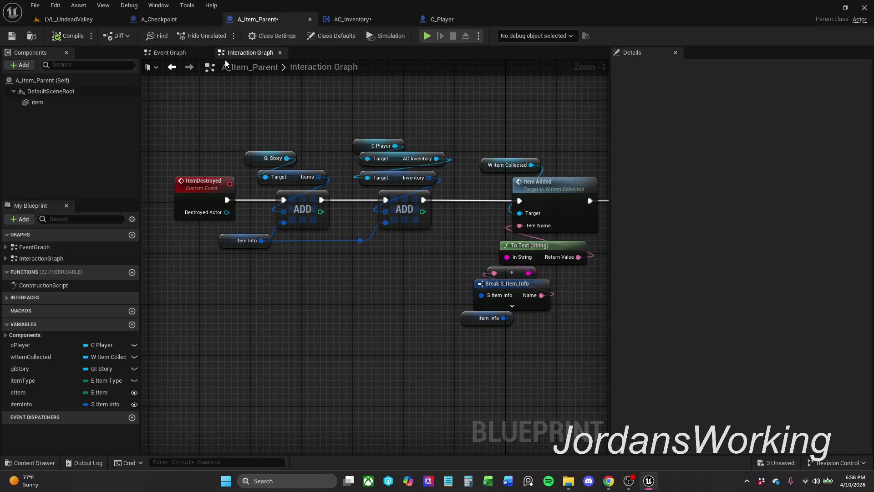
{"action": "left_click_drag", "start_coordinate": [235, 120], "coordinate": [237, 131]}
{"action": "left_click", "coordinate": [184, 18]}
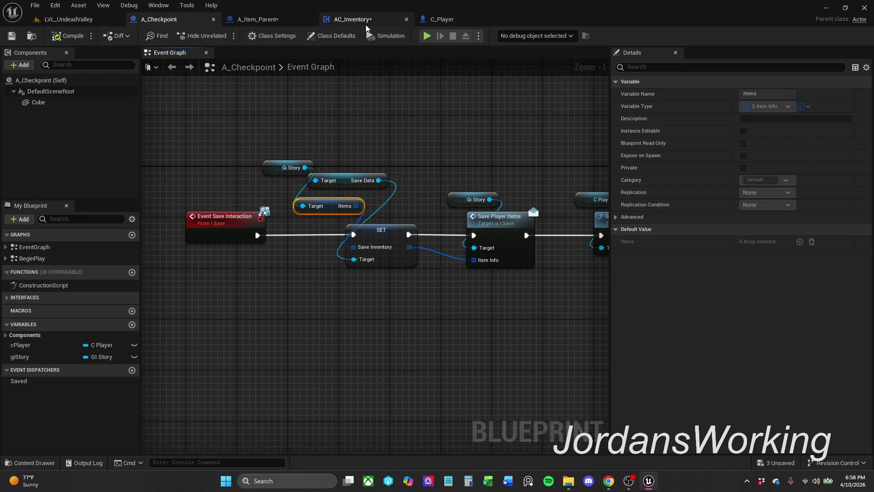
{"action": "left_click", "coordinate": [365, 20]}
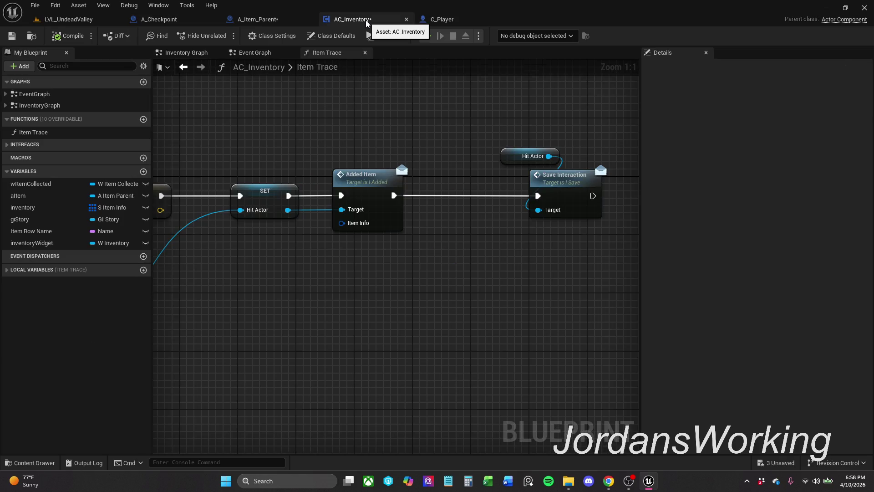
- Move Hit Actor and Save Interaction closer to Added Item and nudge Added Item slightly right
{"action": "mouse_move", "coordinate": [529, 100]}
{"action": "left_mouse_down"}
{"action": "mouse_move", "coordinate": [569, 200]}
{"action": "mouse_move", "coordinate": [542, 180]}
{"action": "mouse_move", "coordinate": [523, 180]}
{"action": "left_mouse_up"}
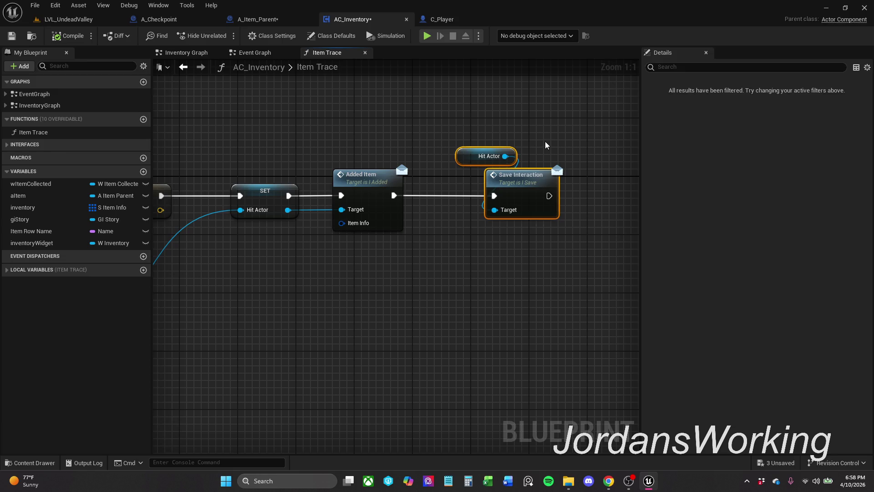
{"action": "left_click", "coordinate": [546, 142]}
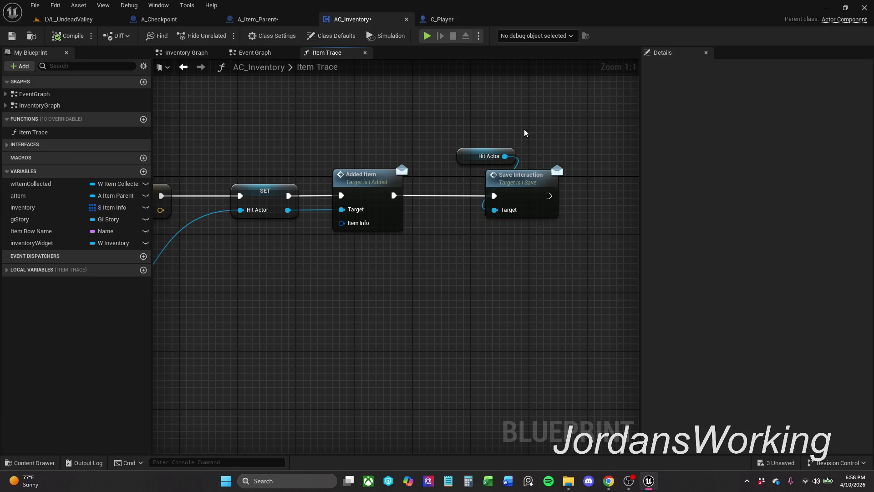
{"action": "scroll", "coordinate": [229, 199], "scroll_direction": "down", "scroll_amount": 1}
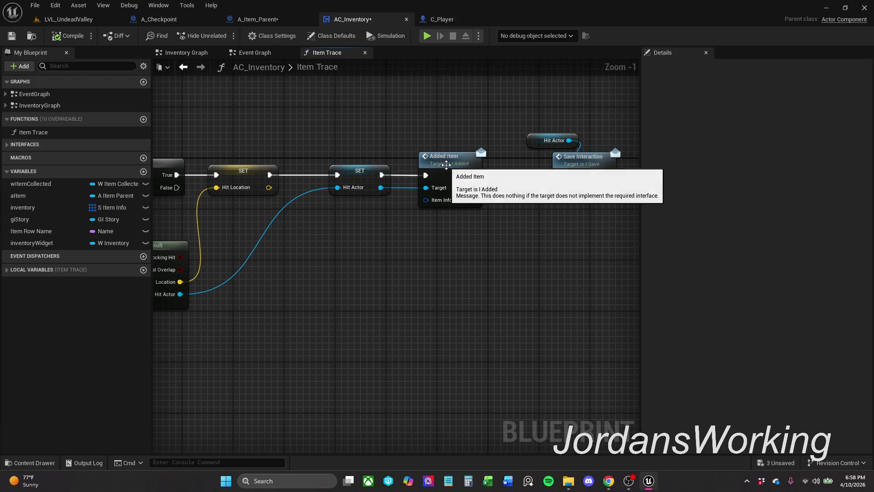
{"action": "left_click_drag", "start_coordinate": [447, 169], "coordinate": [453, 168]}
{"action": "left_click", "coordinate": [448, 132]}
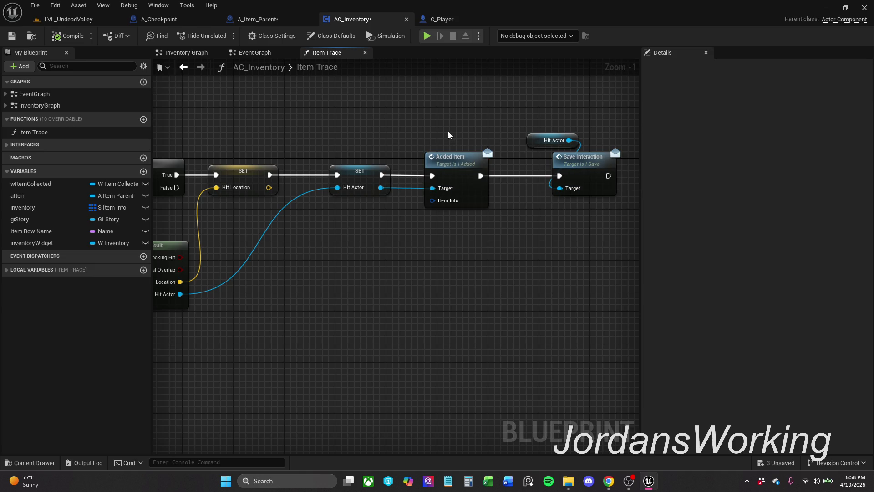
- In the Interaction Graph, group C Player with AC Inventory and shift Gi Story slightly right
{"action": "left_click", "coordinate": [258, 19]}
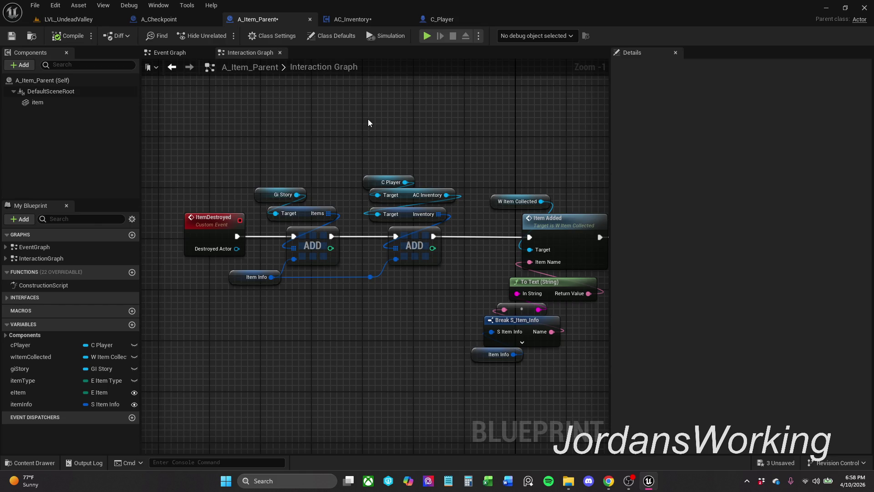
{"action": "left_click_drag", "start_coordinate": [425, 143], "coordinate": [361, 141]}
{"action": "left_click_drag", "start_coordinate": [357, 198], "coordinate": [344, 207]}
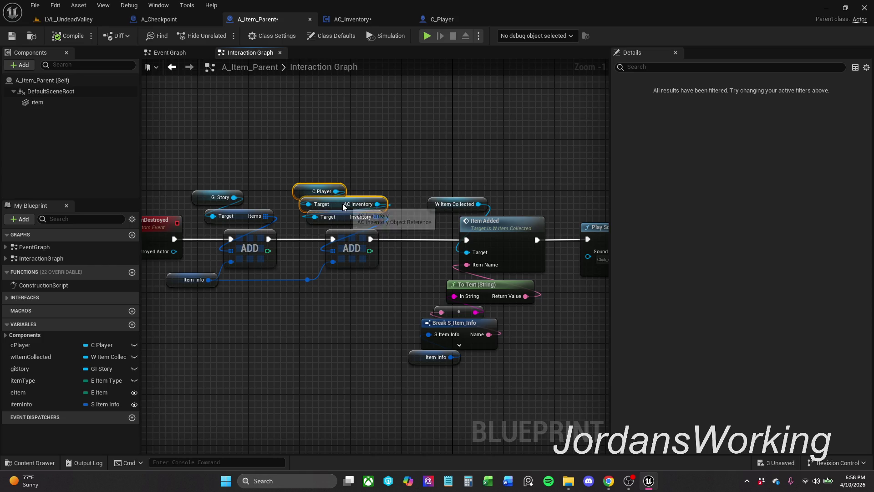
{"action": "left_click", "coordinate": [355, 173]}
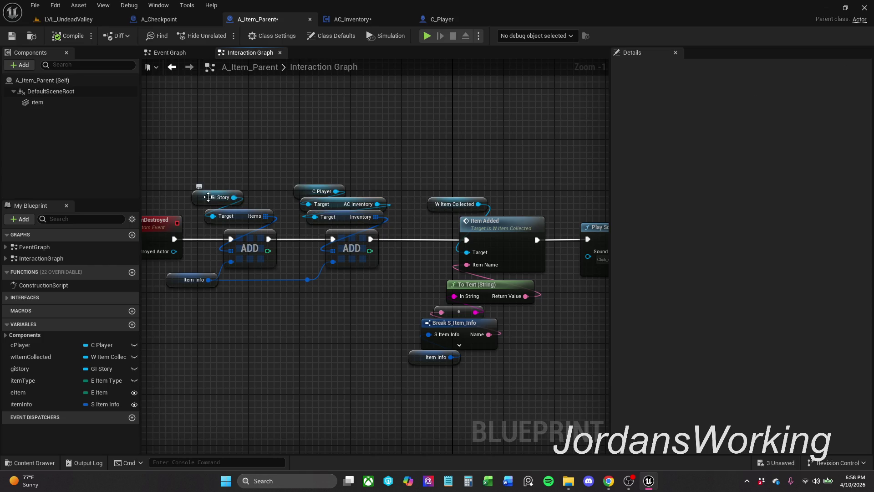
{"action": "left_click_drag", "start_coordinate": [208, 197], "coordinate": [220, 200]}
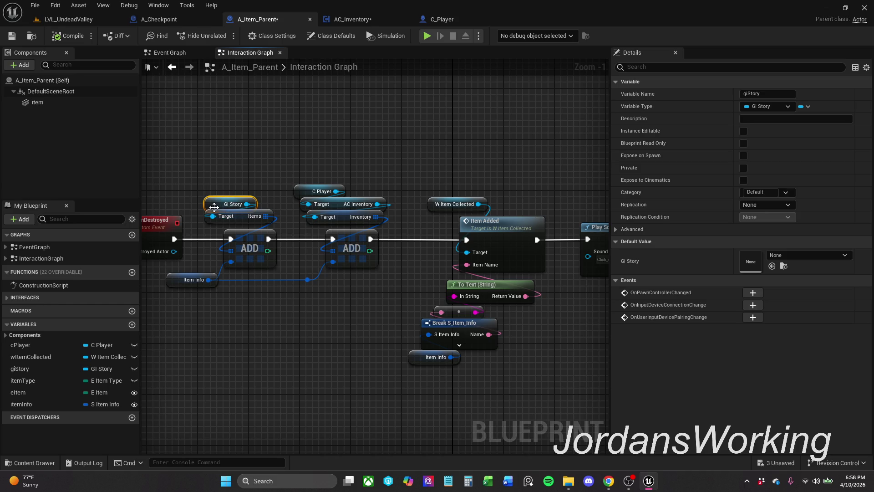
{"action": "left_click", "coordinate": [239, 180]}
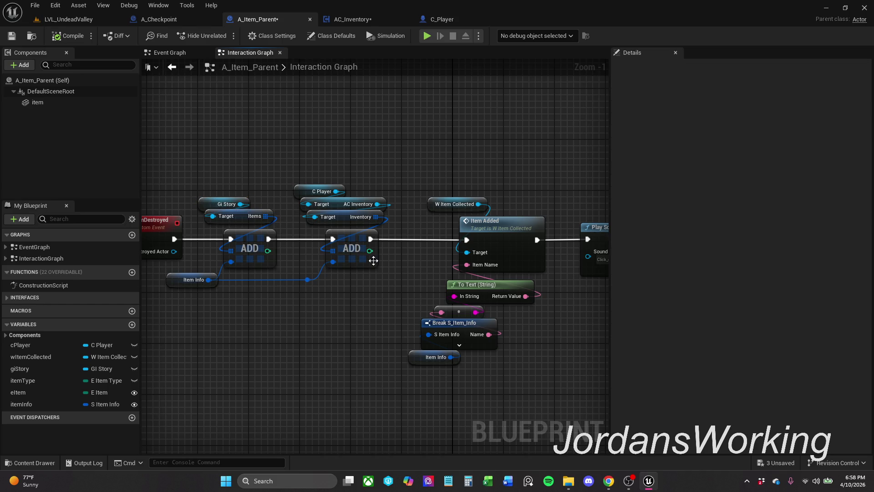
{"action": "mouse_move", "coordinate": [377, 337]}
{"action": "left_mouse_down"}
{"action": "mouse_move", "coordinate": [288, 332]}
{"action": "mouse_move", "coordinate": [334, 320]}
{"action": "left_mouse_up"}
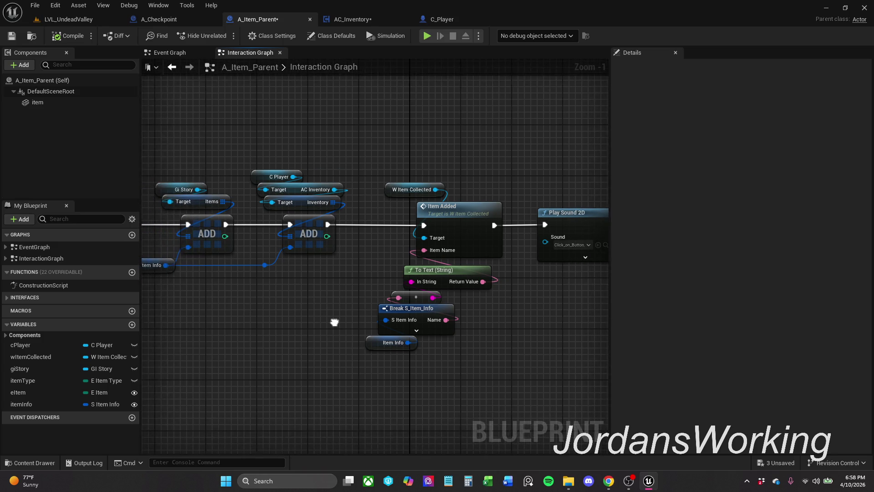
{"action": "scroll", "coordinate": [334, 320], "scroll_direction": "down", "scroll_amount": 1}
- Inspect Item Trace and C_Player's Set Player Data and Save Inventory nodes
{"action": "left_click", "coordinate": [368, 19]}
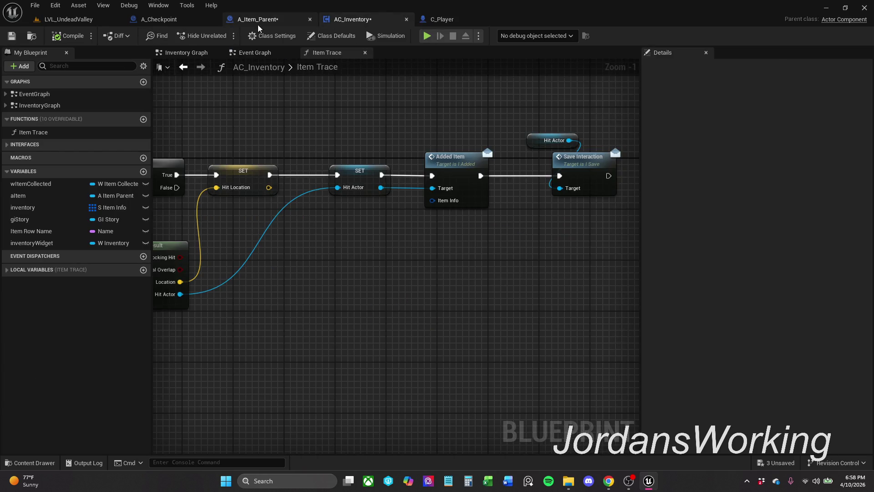
{"action": "left_click", "coordinate": [443, 19]}
{"action": "mouse_move", "coordinate": [512, 168]}
{"action": "left_mouse_down"}
{"action": "mouse_move", "coordinate": [234, 162]}
{"action": "mouse_move", "coordinate": [201, 171]}
{"action": "left_mouse_up"}
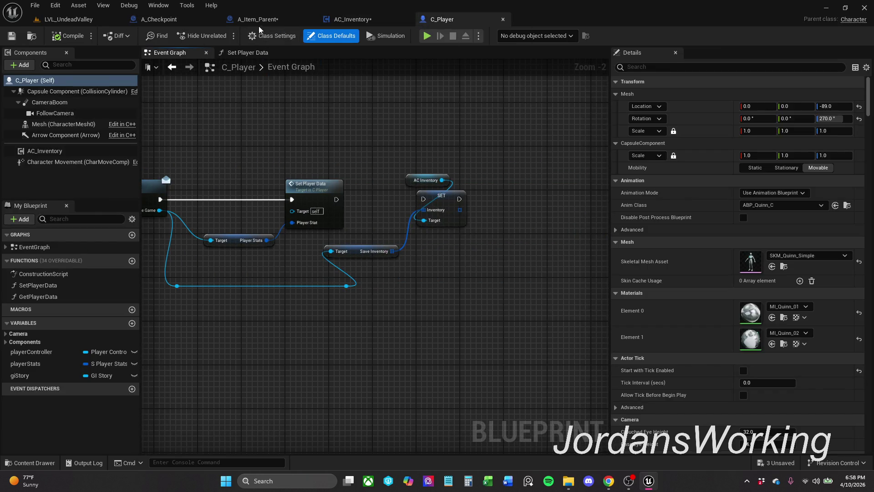
- Review A_Item_Parent's Event Graph chain from Cast to Get Data Table Row, then return to LVL_UndeadValley
{"action": "left_click", "coordinate": [259, 19]}
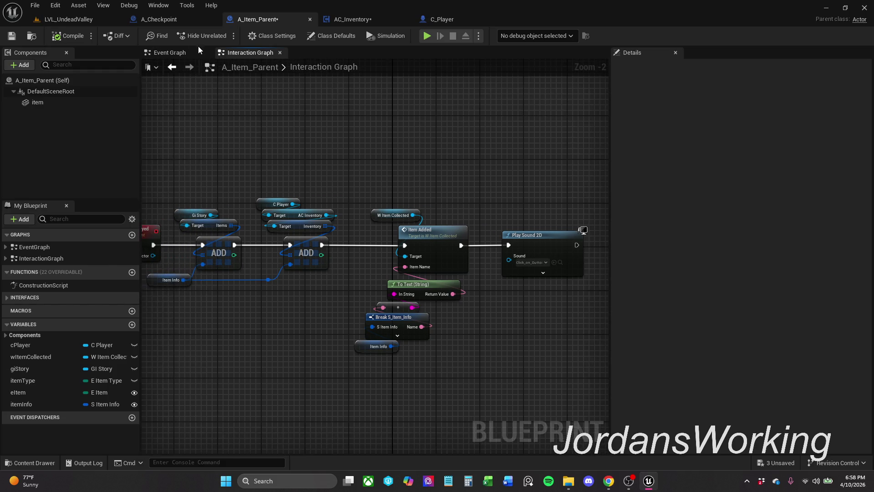
{"action": "left_click", "coordinate": [173, 52]}
{"action": "mouse_move", "coordinate": [392, 149]}
{"action": "left_mouse_down"}
{"action": "mouse_move", "coordinate": [277, 156]}
{"action": "mouse_move", "coordinate": [503, 148]}
{"action": "left_mouse_up"}
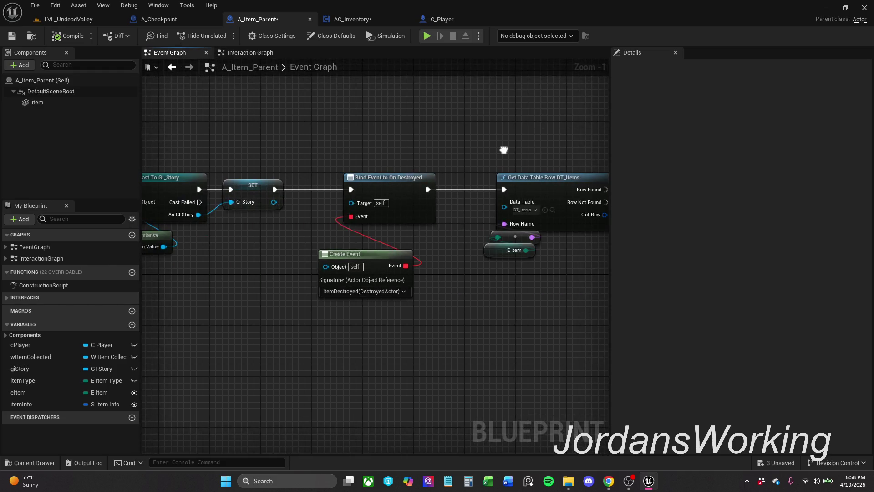
{"action": "scroll", "coordinate": [491, 269], "scroll_direction": "down", "scroll_amount": 5}
{"action": "scroll", "coordinate": [489, 187], "scroll_direction": "up", "scroll_amount": 2}
{"action": "left_click_drag", "start_coordinate": [450, 177], "coordinate": [429, 168]}
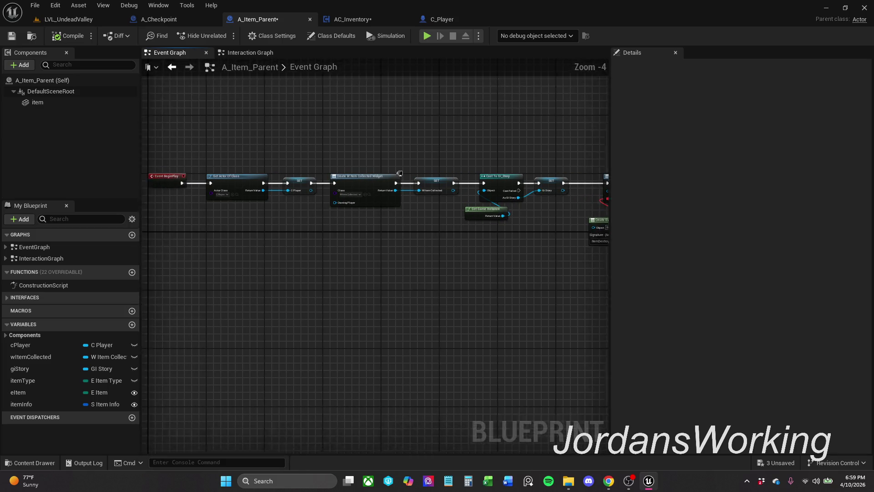
{"action": "left_click_drag", "start_coordinate": [558, 157], "coordinate": [279, 156]}
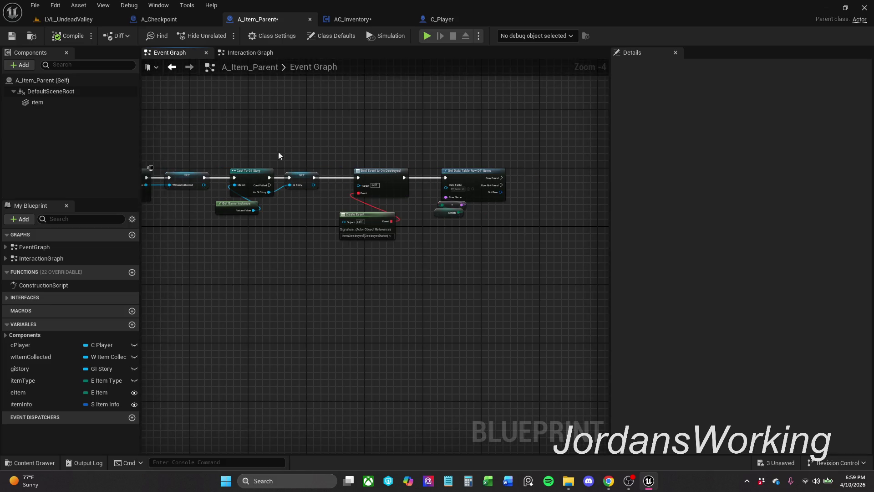
{"action": "scroll", "coordinate": [452, 170], "scroll_direction": "up", "scroll_amount": 1}
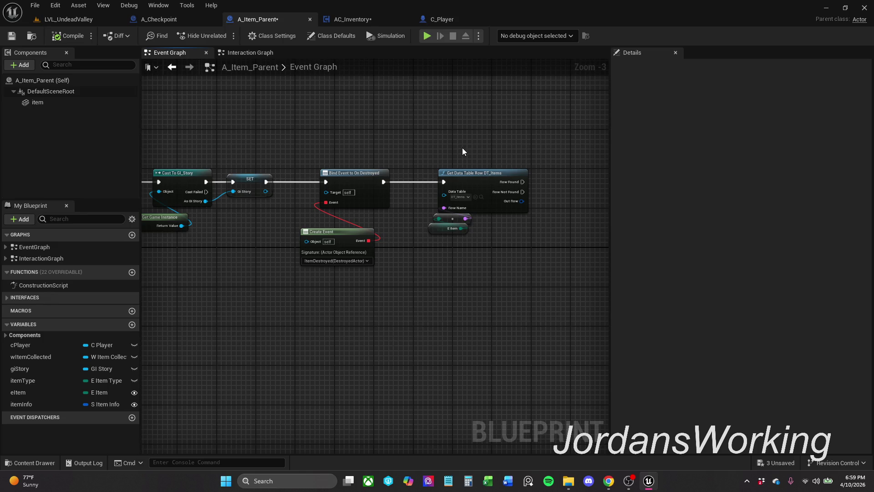
{"action": "left_click", "coordinate": [269, 54]}
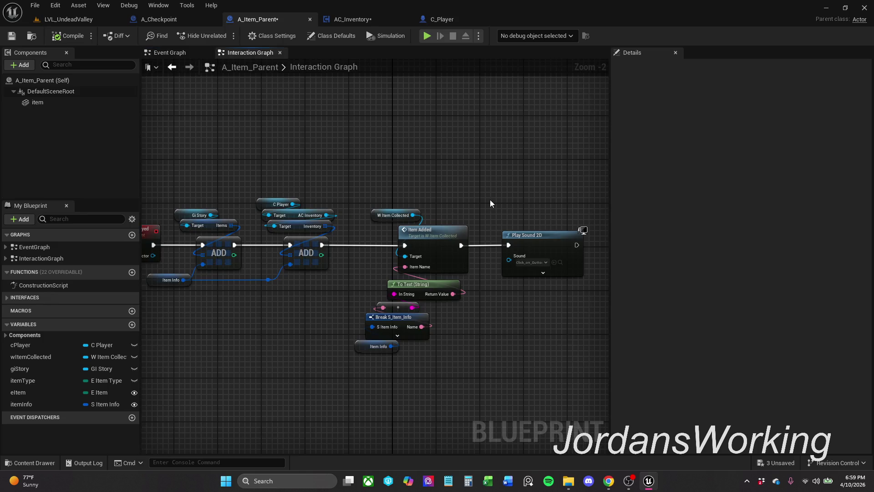
{"action": "left_click", "coordinate": [114, 23]}
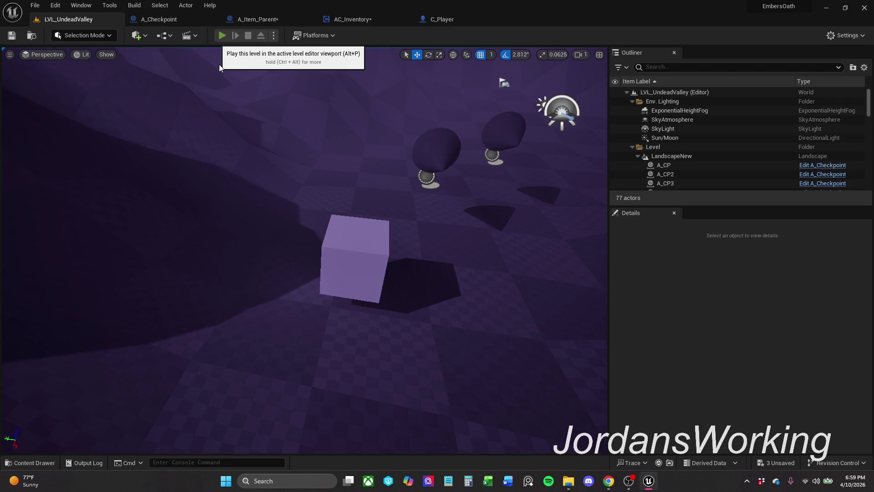
- Playtest the level with Alt+P, stop, and play it again to load the save
{"action": "key", "text": "alt+p"}
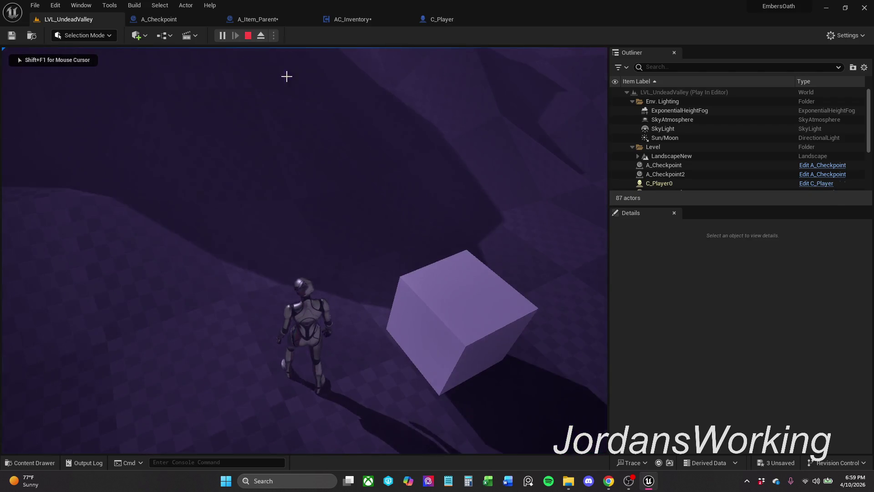
{"action": "key", "text": "Escape"}
{"action": "left_click", "coordinate": [225, 35]}
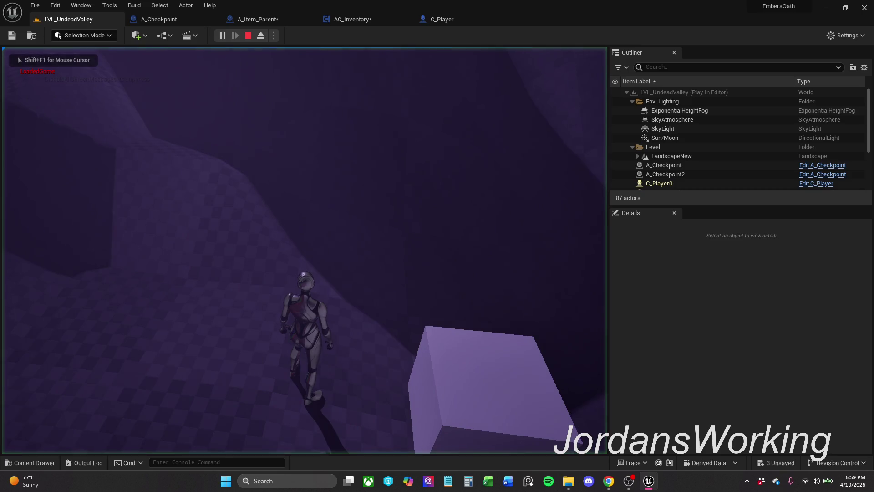
{"action": "key", "text": "Escape"}
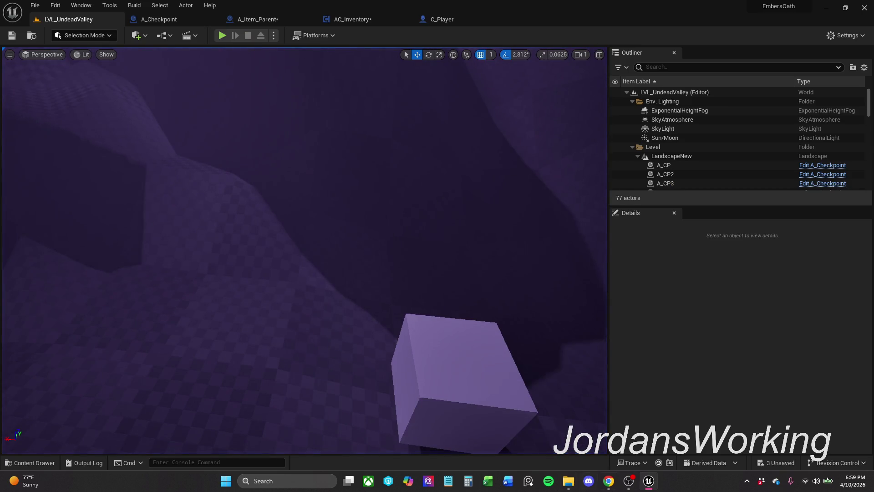
- Delete Player.sav from the SaveGames folder and close Explorer
{"action": "left_click", "coordinate": [572, 482]}
{"action": "mouse_move", "coordinate": [320, 186]}
{"action": "left_mouse_down"}
{"action": "mouse_move", "coordinate": [388, 89]}
{"action": "mouse_move", "coordinate": [267, 86]}
{"action": "left_mouse_up"}
{"action": "left_click", "coordinate": [263, 78]}
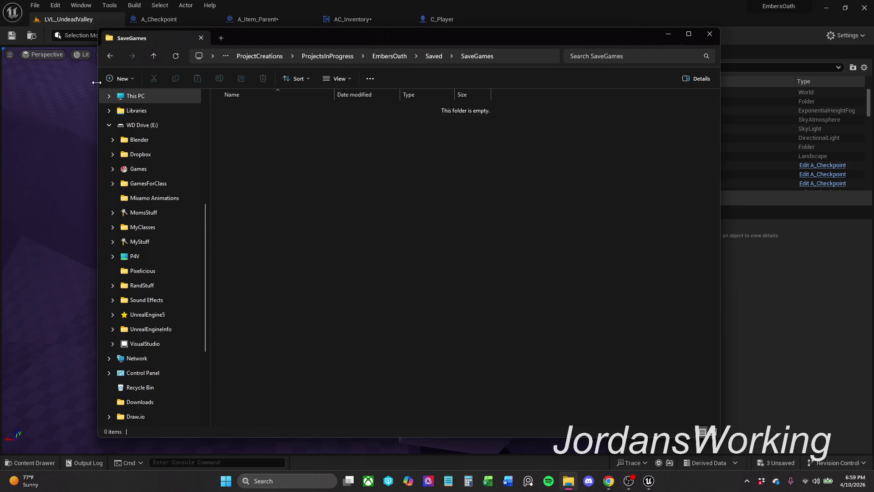
{"action": "left_click", "coordinate": [668, 33]}
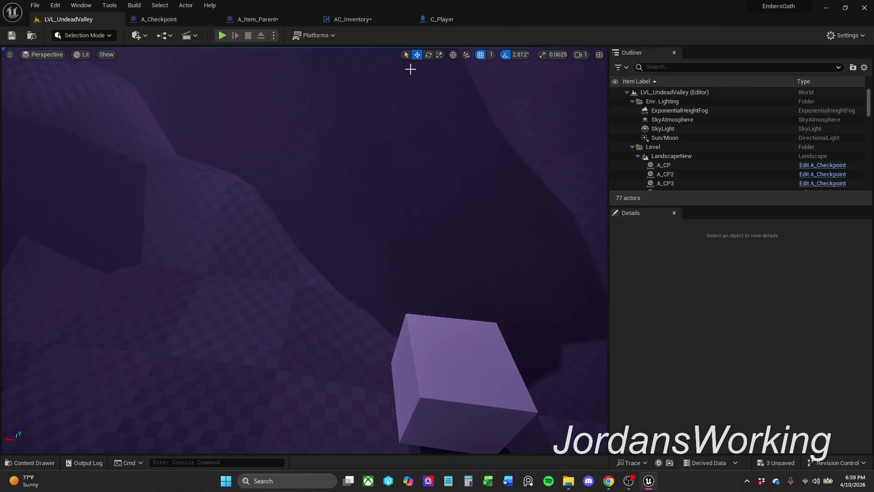
- Playtest the level with no save, collecting the cube and the Sword, then stop
{"action": "left_click", "coordinate": [222, 36]}
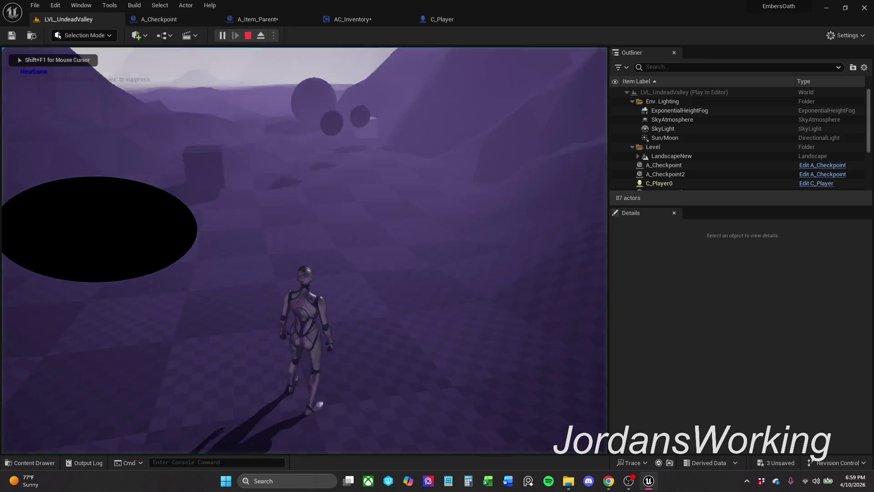
{"action": "key", "text": "w"}
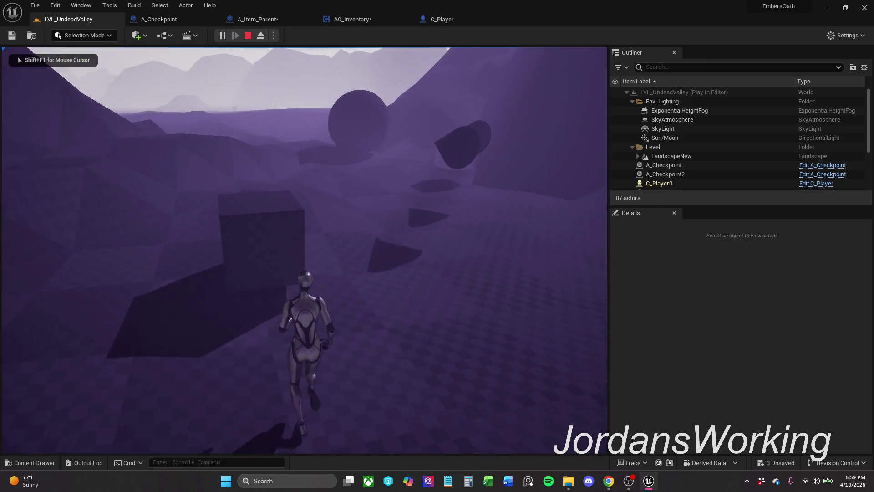
{"action": "key", "text": "e"}
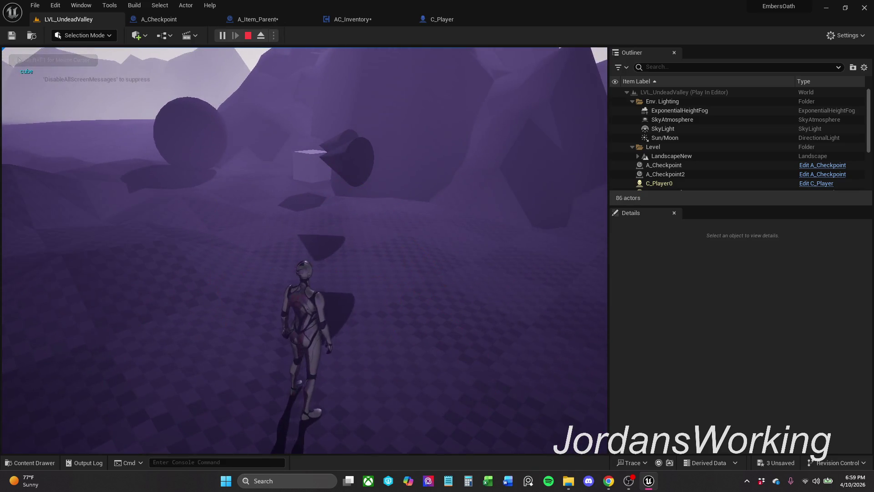
{"action": "key", "text": "e"}
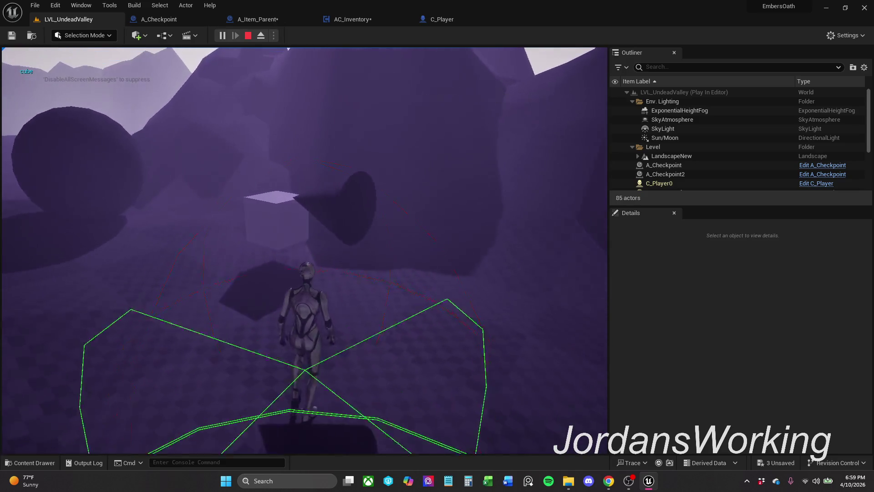
{"action": "key", "text": "i"}
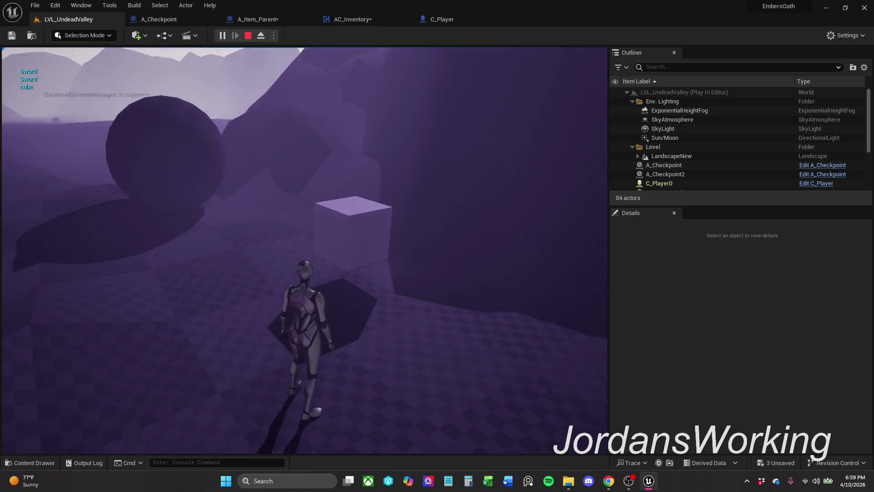
{"action": "key", "text": "Escape"}
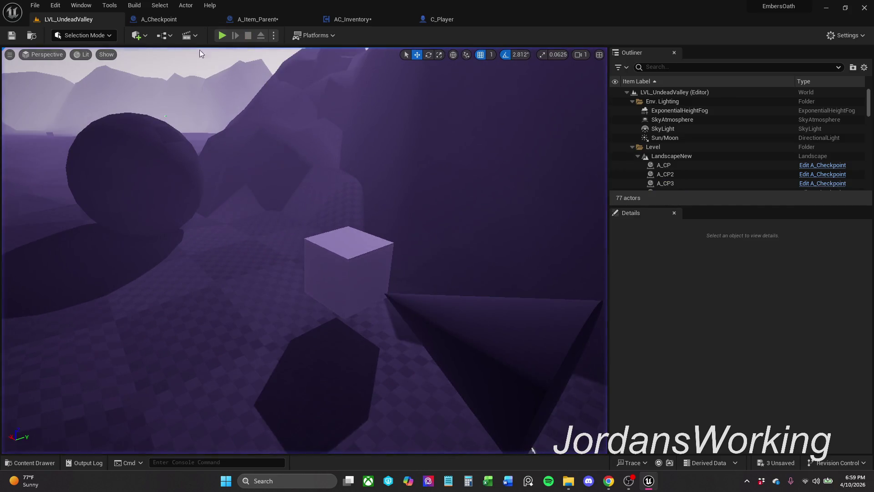
- Replay twice, picking up the Sword and listing collected items to check they reload
{"action": "left_click", "coordinate": [222, 37]}
{"action": "key", "text": "e"}
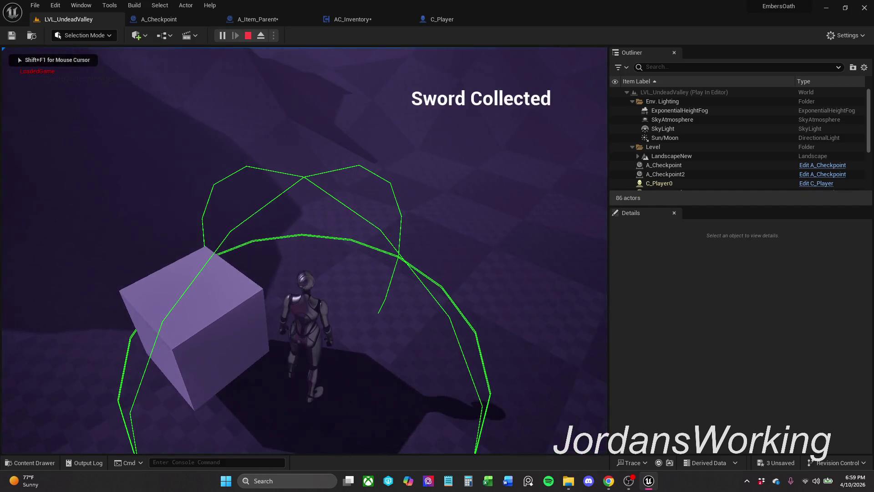
{"action": "key", "text": "i"}
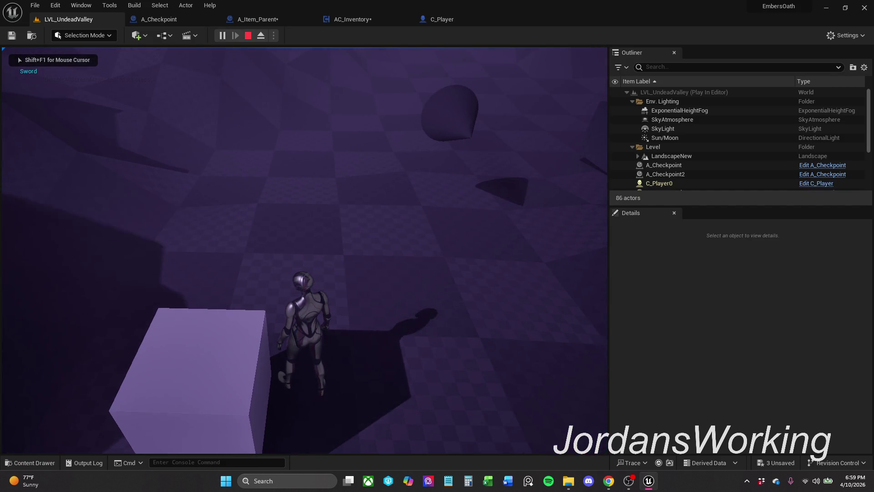
{"action": "key", "text": "Escape"}
{"action": "left_click", "coordinate": [223, 36]}
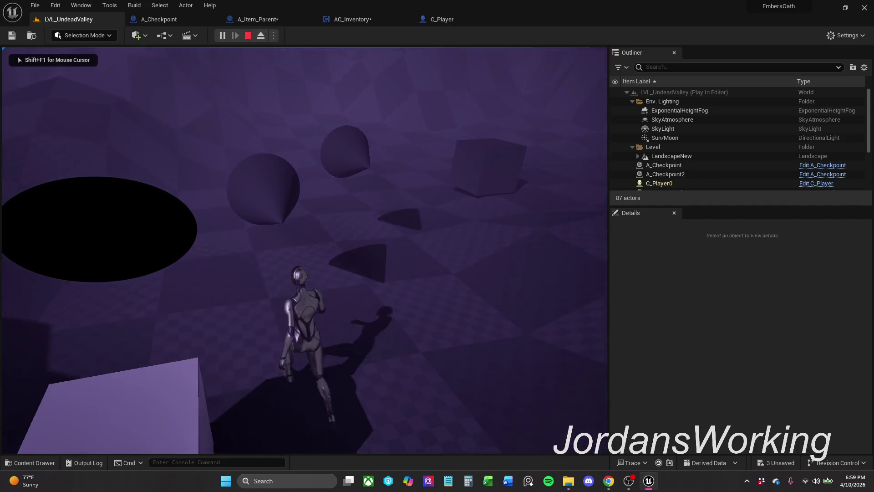
{"action": "key", "text": "e"}
{"action": "key", "text": "e"}
{"action": "key", "text": "e"}
{"action": "key", "text": "i"}
{"action": "key", "text": "i"}
{"action": "key", "text": "Escape"}
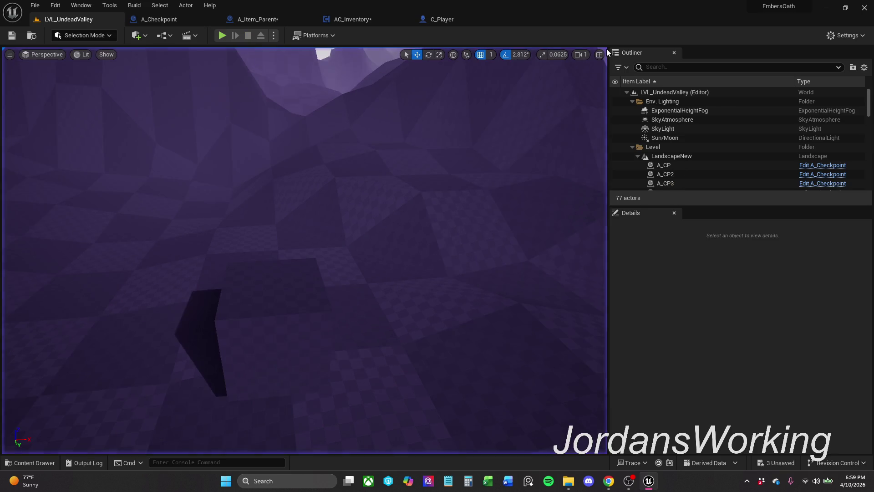
- Delete Player.sav from the SaveGames folder and start a fresh play session
{"action": "left_click", "coordinate": [226, 35]}
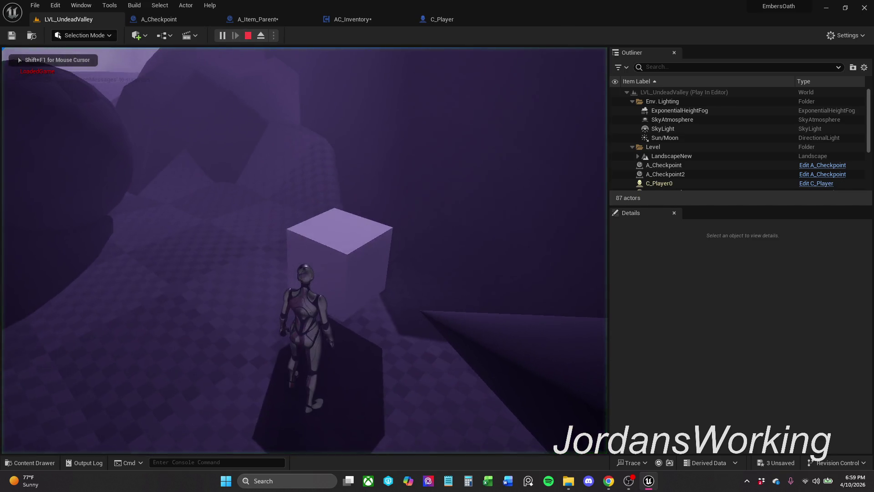
{"action": "left_click", "coordinate": [569, 481]}
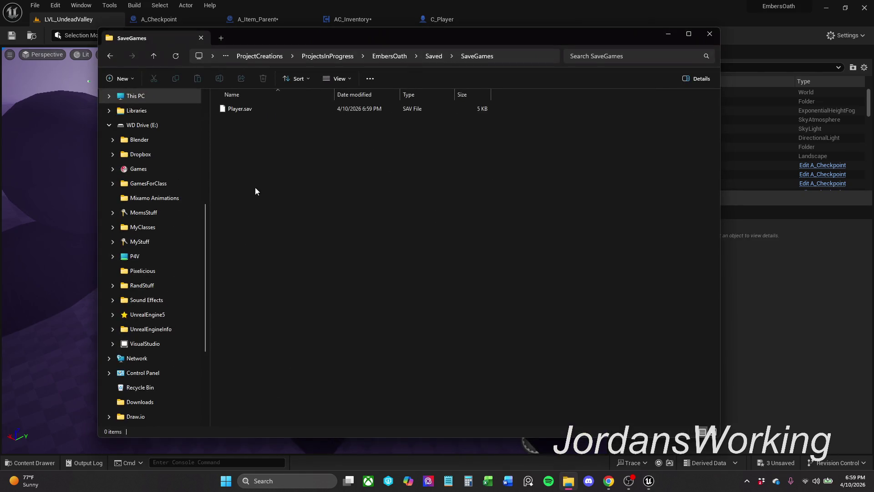
{"action": "left_click", "coordinate": [263, 78]}
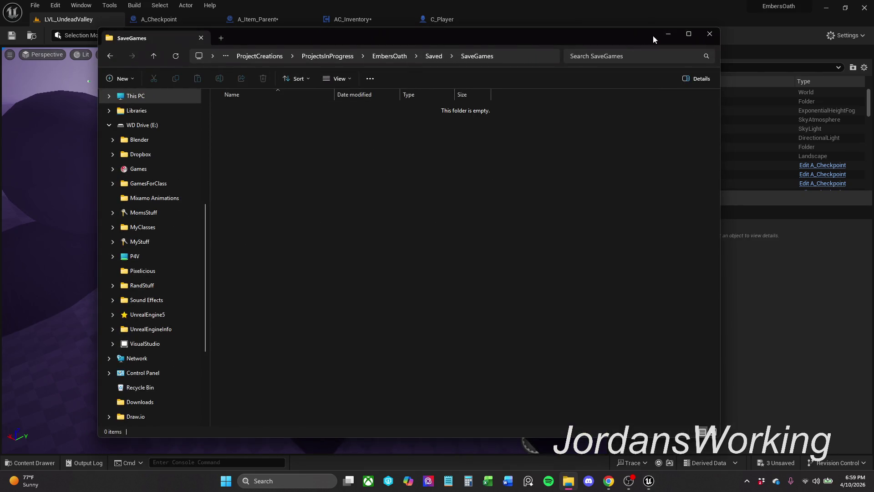
{"action": "left_click", "coordinate": [668, 34]}
{"action": "left_click", "coordinate": [221, 36]}
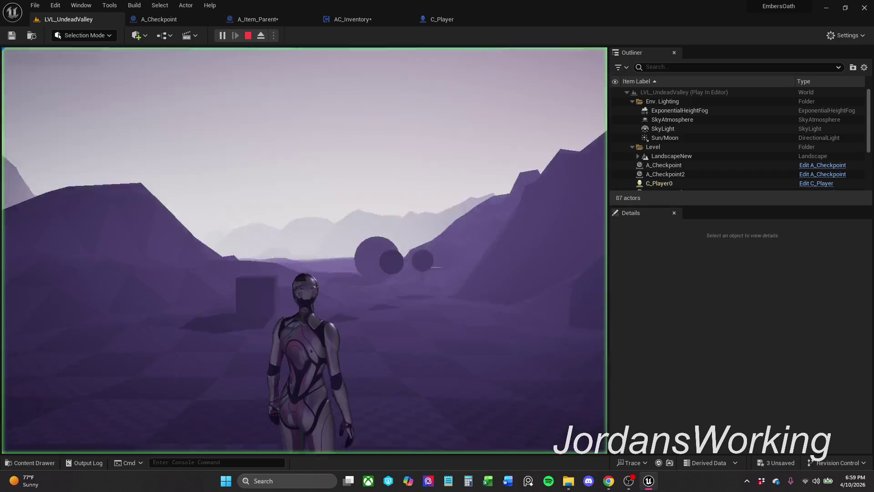
- Collect the cube and both swords, then rerun the level to check saved items load
{"action": "key", "text": "w"}
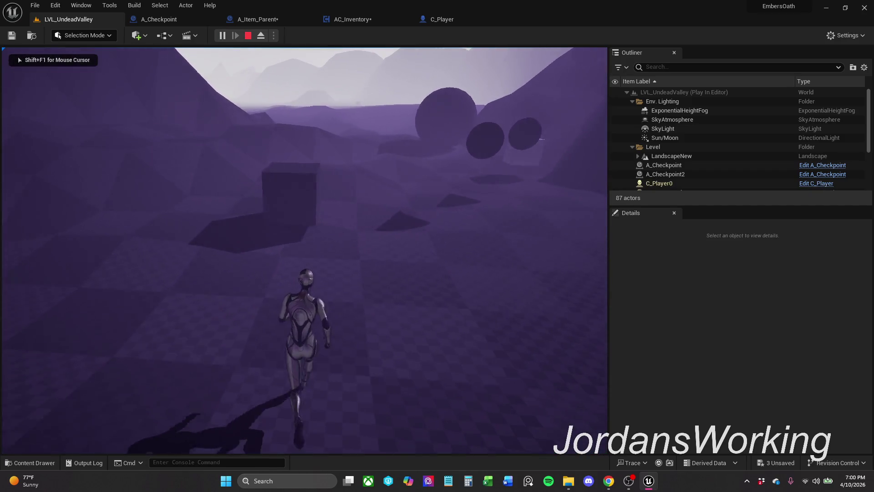
{"action": "key", "text": "w"}
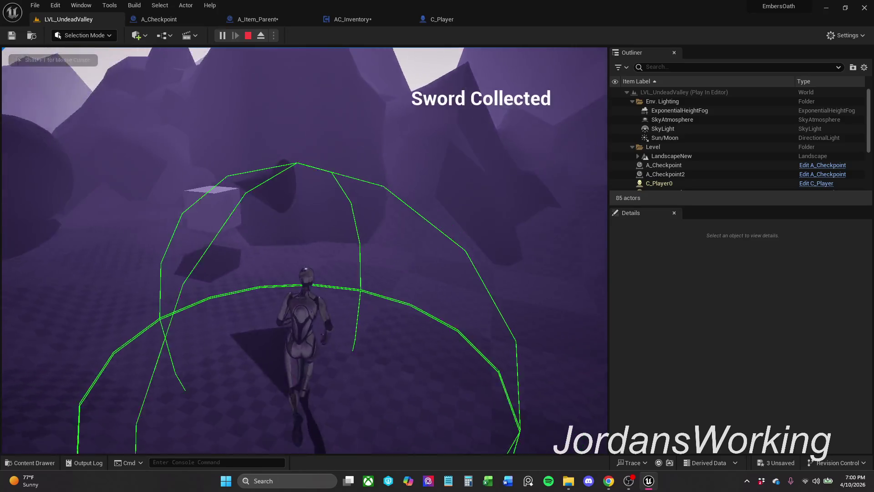
{"action": "key", "text": "w"}
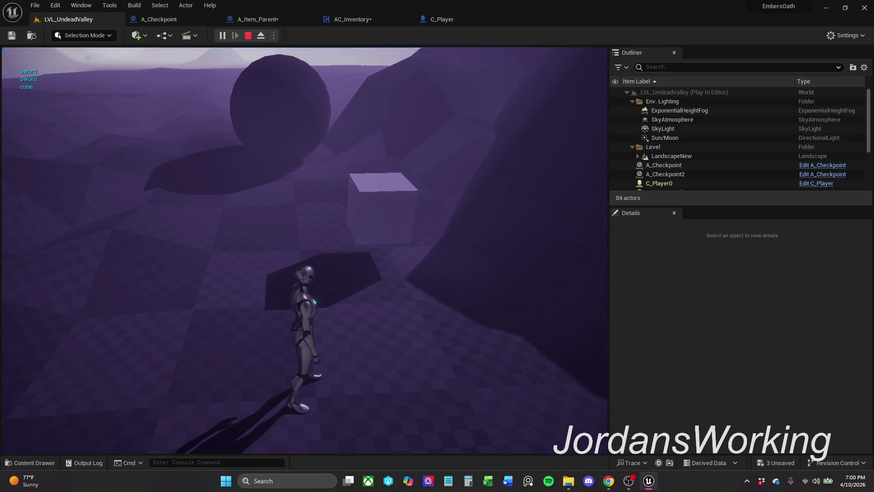
{"action": "key", "text": "e"}
{"action": "key", "text": "Escape"}
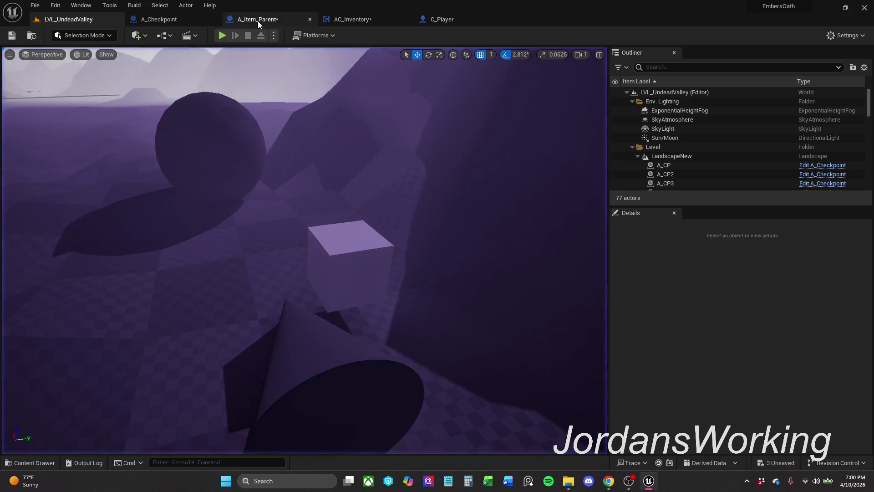
{"action": "left_click", "coordinate": [226, 35]}
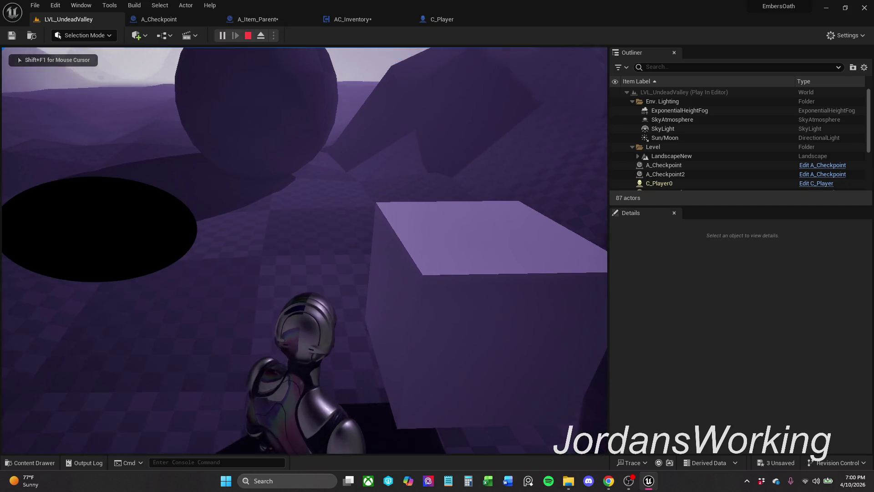
{"action": "key", "text": "Escape"}
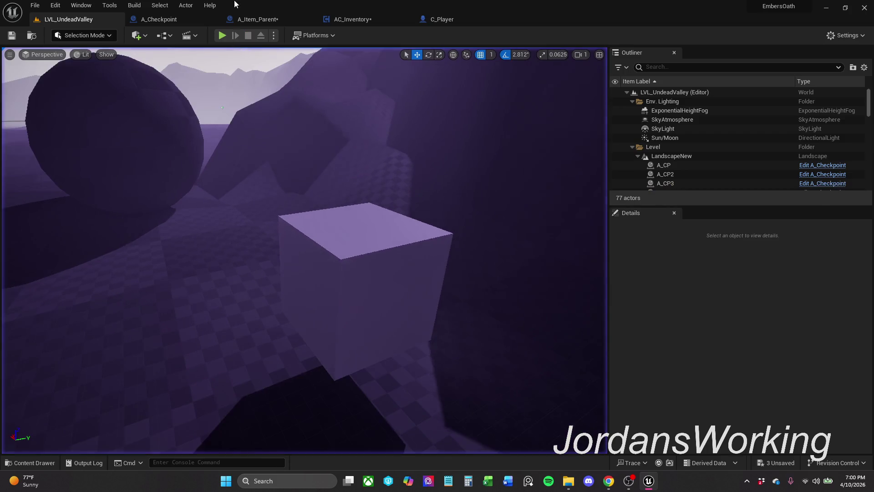
- Inspect A_Item_Parent's Interaction Graph and Event Graph node chains
{"action": "left_click", "coordinate": [275, 17]}
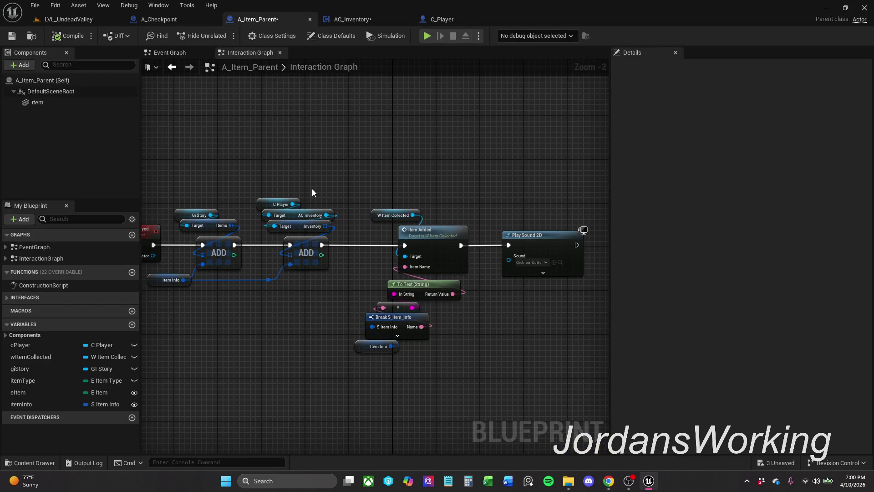
{"action": "scroll", "coordinate": [313, 188], "scroll_direction": "down", "scroll_amount": 1}
{"action": "mouse_move", "coordinate": [308, 180]}
{"action": "left_mouse_down"}
{"action": "mouse_move", "coordinate": [384, 279]}
{"action": "mouse_move", "coordinate": [285, 304]}
{"action": "mouse_move", "coordinate": [310, 251]}
{"action": "mouse_move", "coordinate": [335, 244]}
{"action": "left_mouse_up"}
{"action": "left_click", "coordinate": [348, 20]}
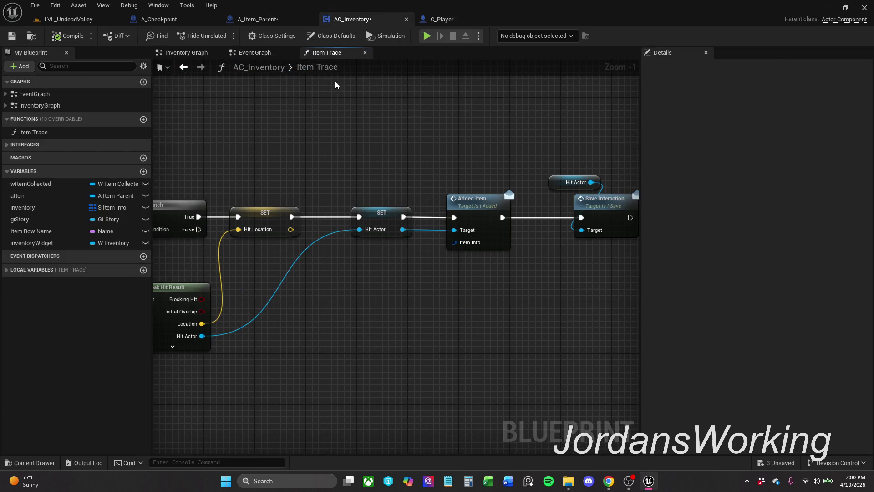
{"action": "left_click", "coordinate": [278, 21]}
{"action": "left_click", "coordinate": [195, 53]}
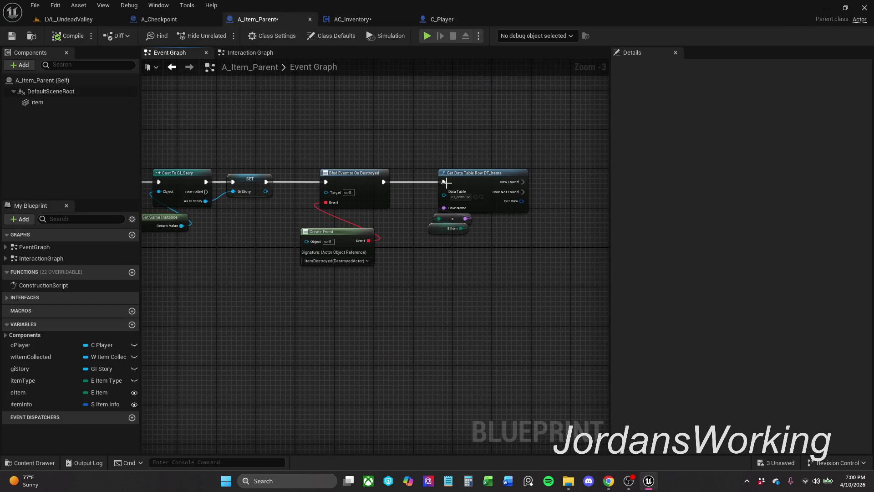
{"action": "mouse_move", "coordinate": [339, 158]}
{"action": "left_mouse_down"}
{"action": "mouse_move", "coordinate": [395, 210]}
{"action": "mouse_move", "coordinate": [429, 226]}
{"action": "mouse_move", "coordinate": [583, 170]}
{"action": "mouse_move", "coordinate": [501, 122]}
{"action": "mouse_move", "coordinate": [332, 156]}
{"action": "left_mouse_up"}
{"action": "scroll", "coordinate": [430, 226], "scroll_direction": "down", "scroll_amount": 4}
{"action": "scroll", "coordinate": [502, 121], "scroll_direction": "up", "scroll_amount": 4}
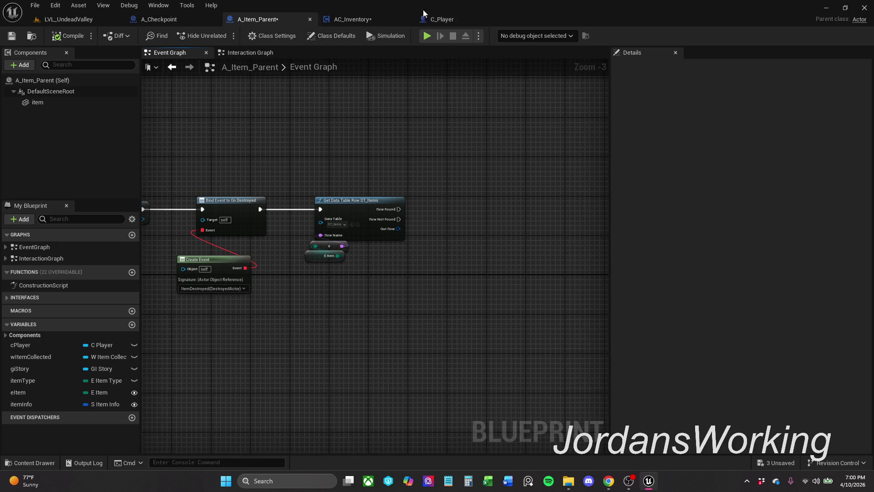
- Look over C_Player, then AC_Inventory's line trace and Branch nodes and its Event Graph
{"action": "left_click", "coordinate": [458, 24]}
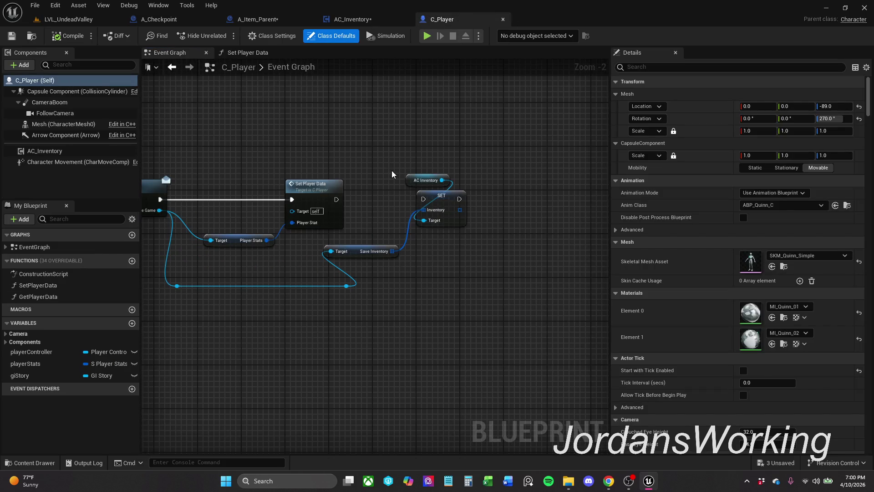
{"action": "scroll", "coordinate": [372, 252], "scroll_direction": "up", "scroll_amount": 1}
{"action": "scroll", "coordinate": [409, 237], "scroll_direction": "down", "scroll_amount": 1}
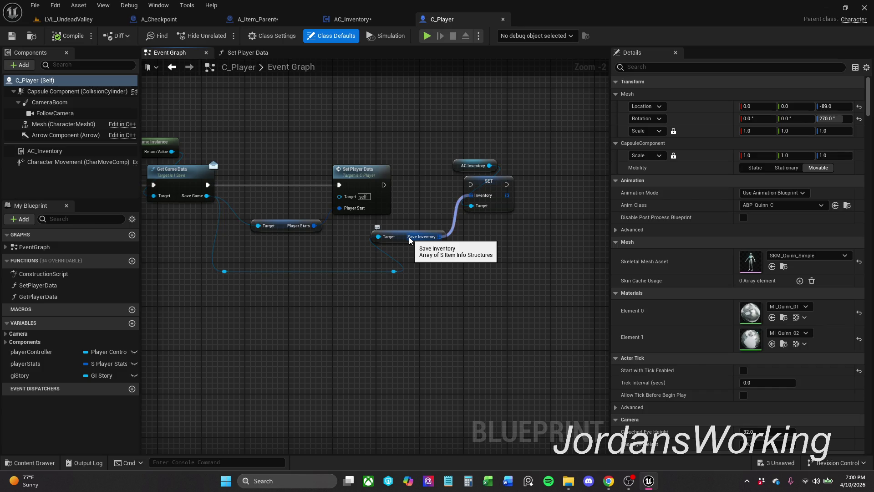
{"action": "left_click", "coordinate": [371, 18]}
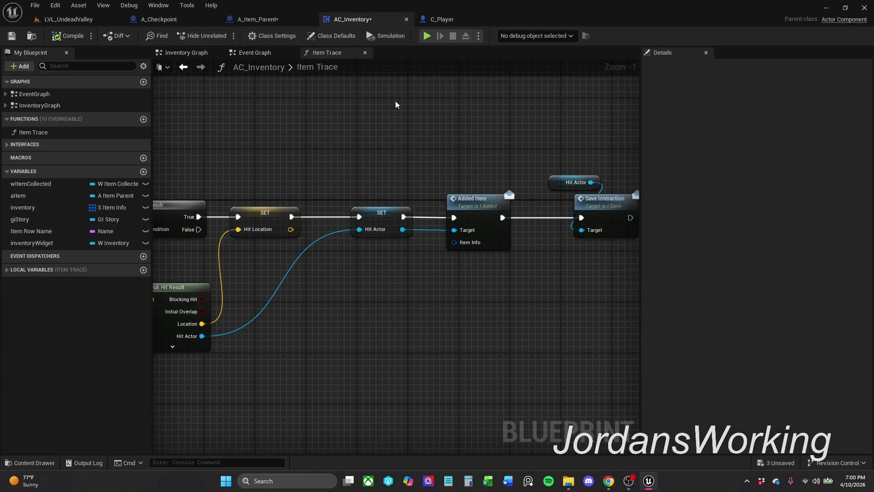
{"action": "mouse_move", "coordinate": [480, 147]}
{"action": "left_mouse_down"}
{"action": "mouse_move", "coordinate": [597, 143]}
{"action": "mouse_move", "coordinate": [638, 123]}
{"action": "mouse_move", "coordinate": [298, 130]}
{"action": "mouse_move", "coordinate": [320, 137]}
{"action": "left_mouse_up"}
{"action": "left_click", "coordinate": [255, 52]}
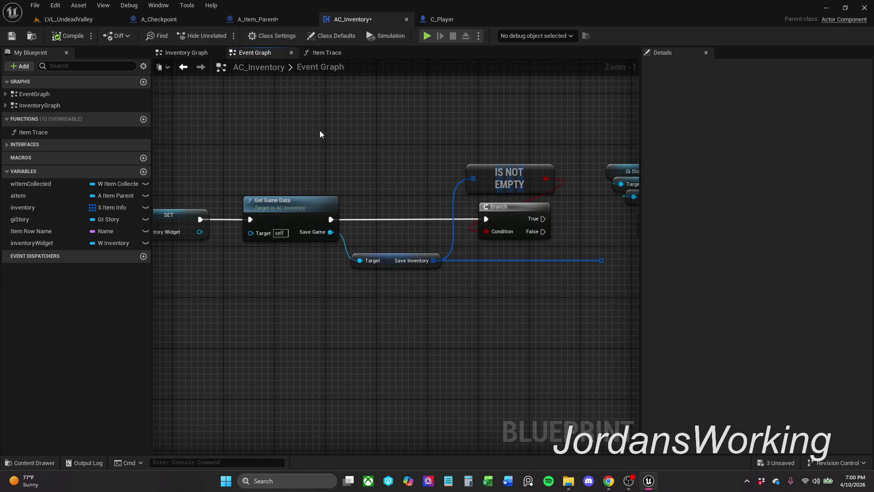
- Wire the Is Not Empty Branch's True output into SET Inventory, fed by GI Story's Save Inventory
{"action": "mouse_move", "coordinate": [423, 172]}
{"action": "left_mouse_down"}
{"action": "mouse_move", "coordinate": [370, 196]}
{"action": "mouse_move", "coordinate": [400, 169]}
{"action": "left_mouse_up"}
{"action": "mouse_move", "coordinate": [402, 274]}
{"action": "left_mouse_down"}
{"action": "mouse_move", "coordinate": [533, 287]}
{"action": "mouse_move", "coordinate": [390, 198]}
{"action": "mouse_move", "coordinate": [247, 189]}
{"action": "mouse_move", "coordinate": [506, 182]}
{"action": "mouse_move", "coordinate": [424, 160]}
{"action": "mouse_move", "coordinate": [137, 164]}
{"action": "mouse_move", "coordinate": [508, 132]}
{"action": "mouse_move", "coordinate": [468, 103]}
{"action": "mouse_move", "coordinate": [531, 237]}
{"action": "mouse_move", "coordinate": [206, 256]}
{"action": "left_mouse_up"}
{"action": "left_click_drag", "start_coordinate": [269, 247], "coordinate": [412, 251]}
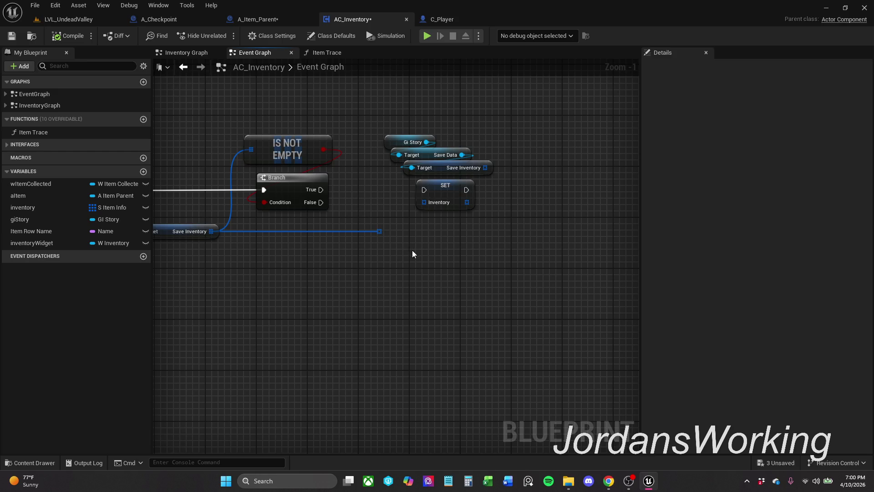
{"action": "scroll", "coordinate": [451, 191], "scroll_direction": "up", "scroll_amount": 1}
{"action": "left_click_drag", "start_coordinate": [486, 164], "coordinate": [495, 165]}
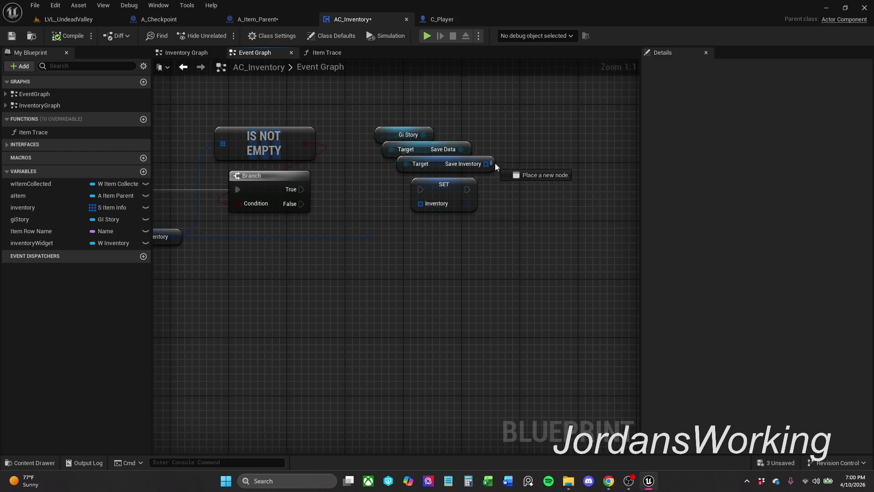
{"action": "mouse_move", "coordinate": [413, 211]}
{"action": "left_mouse_down"}
{"action": "mouse_move", "coordinate": [433, 209]}
{"action": "mouse_move", "coordinate": [318, 185]}
{"action": "mouse_move", "coordinate": [296, 192]}
{"action": "left_mouse_up"}
- Recenter the Get Game Data load chain and compile AC_Inventory with F7
{"action": "left_click_drag", "start_coordinate": [370, 228], "coordinate": [480, 210]}
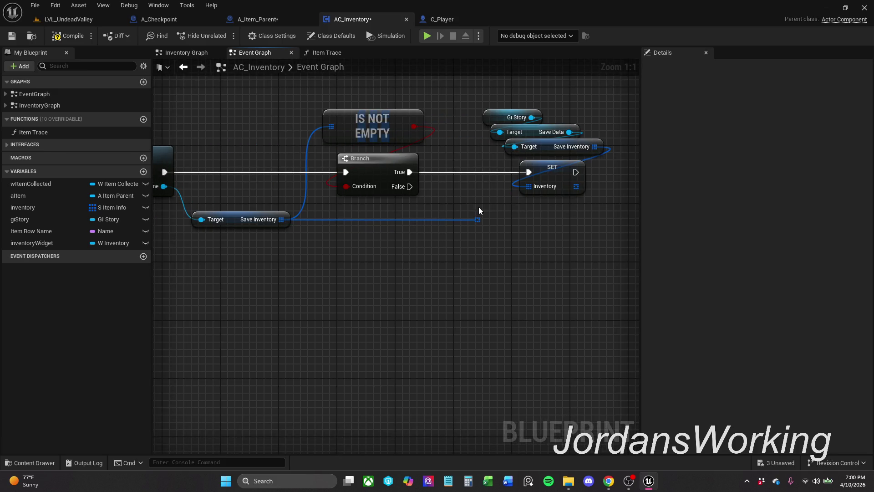
{"action": "left_click_drag", "start_coordinate": [318, 203], "coordinate": [351, 201]}
{"action": "scroll", "coordinate": [494, 171], "scroll_direction": "down", "scroll_amount": 1}
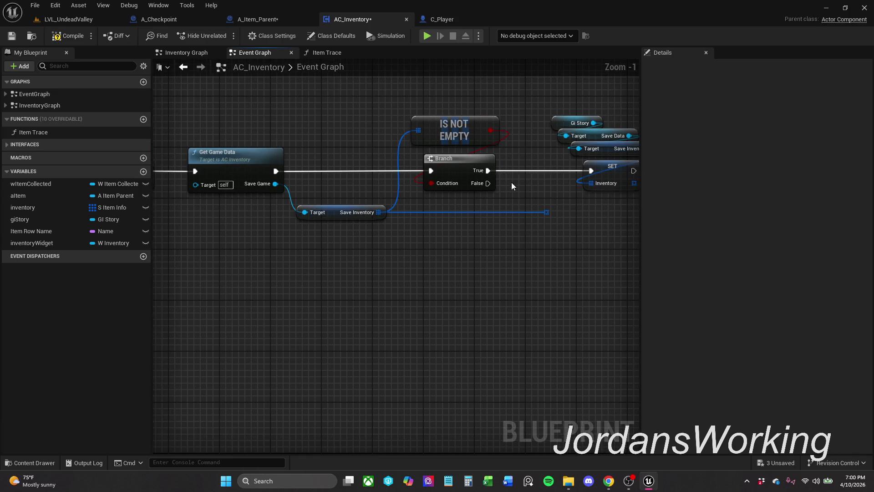
{"action": "left_click_drag", "start_coordinate": [512, 185], "coordinate": [443, 190]}
{"action": "key", "text": "F7"}
{"action": "left_click", "coordinate": [121, 20]}
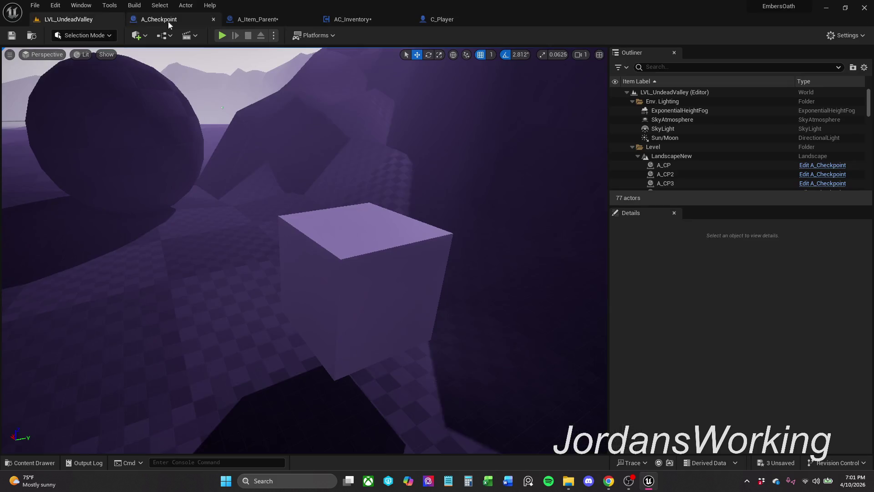
- Do a quick test run, then delete Player.sav from the SaveGames folder
{"action": "left_click", "coordinate": [226, 36]}
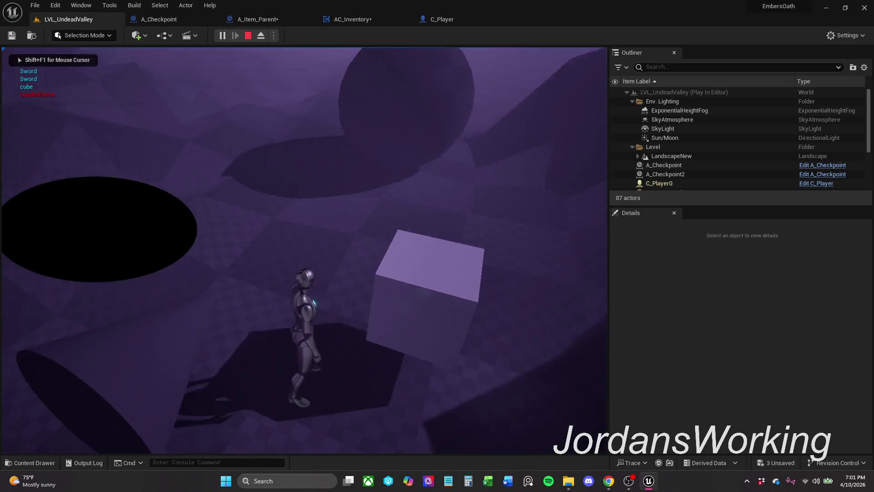
{"action": "key", "text": "Escape"}
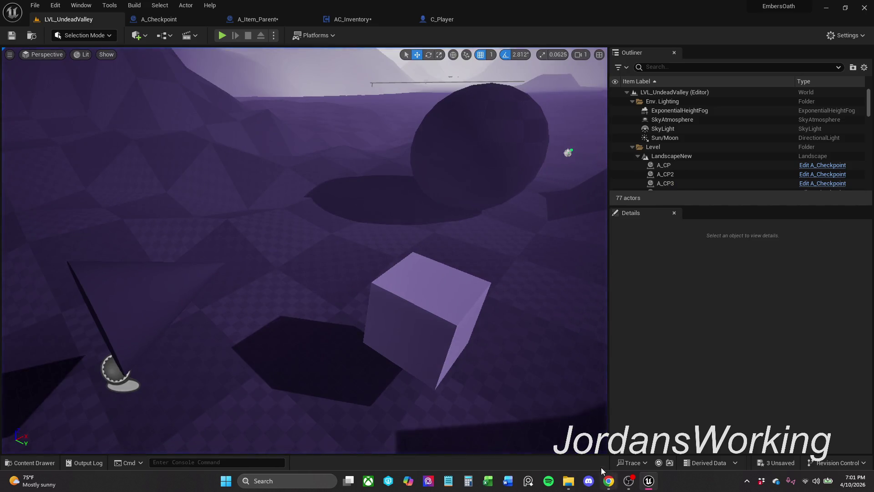
{"action": "left_click", "coordinate": [573, 486]}
{"action": "left_click_drag", "start_coordinate": [291, 114], "coordinate": [281, 87]}
{"action": "key", "text": "Delete"}
{"action": "left_click", "coordinate": [668, 33]}
- Save all modified assets with File > Save All and start playing
{"action": "left_click", "coordinate": [36, 5]}
{"action": "left_click", "coordinate": [58, 123]}
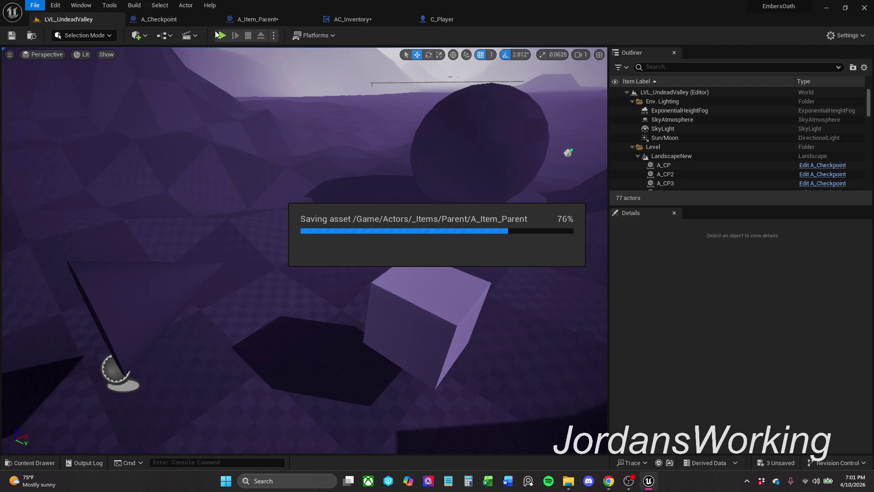
{"action": "left_click", "coordinate": [222, 35]}
- Collect the cube and sword, travel into LVL_Metrics, collect a cube there, and stop
{"action": "key", "text": "w"}
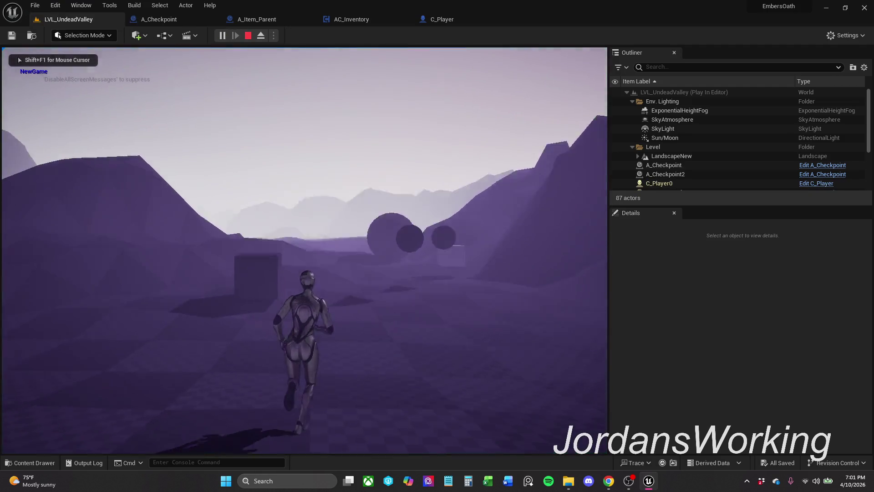
{"action": "key", "text": "e"}
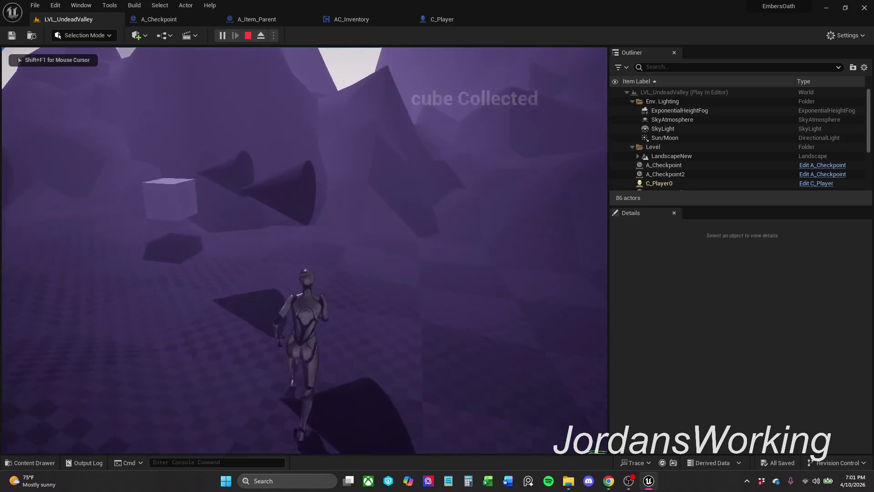
{"action": "key", "text": "e"}
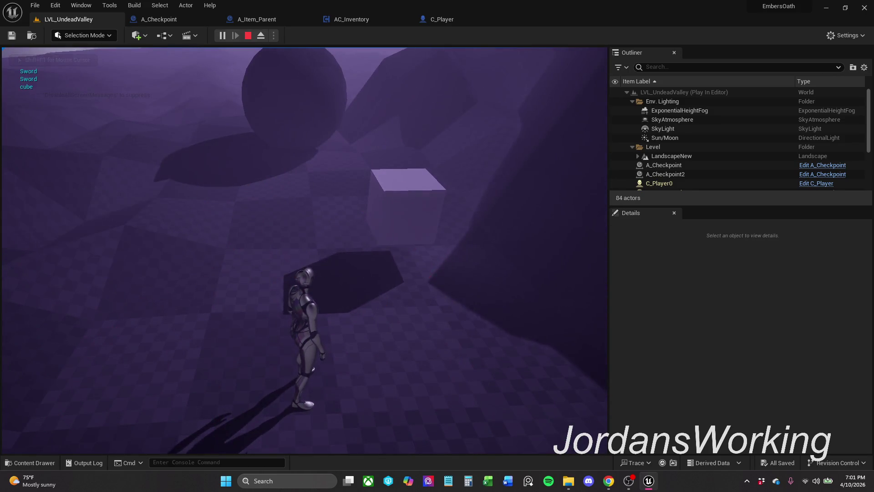
{"action": "key", "text": "e"}
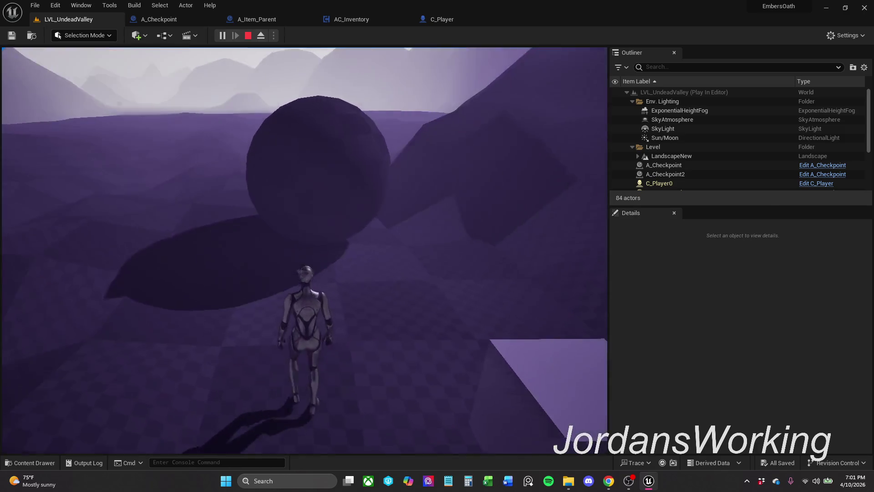
{"action": "key", "text": "e"}
{"action": "key", "text": "w"}
{"action": "key", "text": "e"}
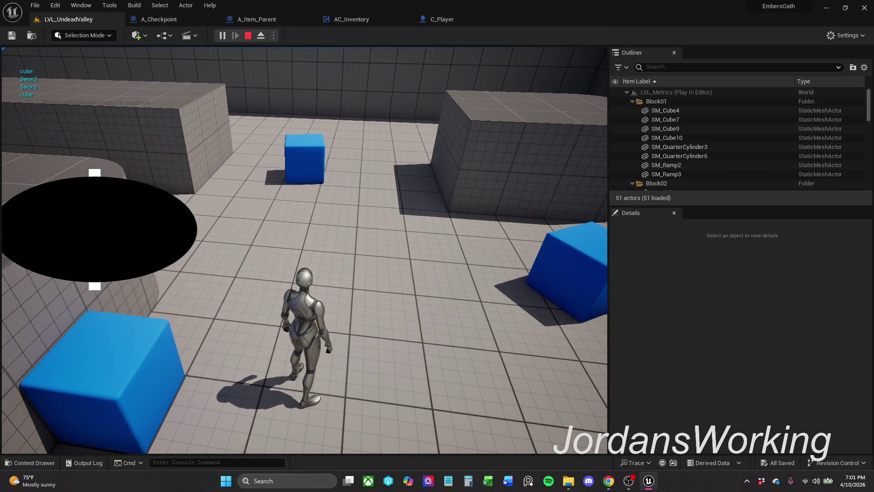
{"action": "left_click", "coordinate": [249, 35]}
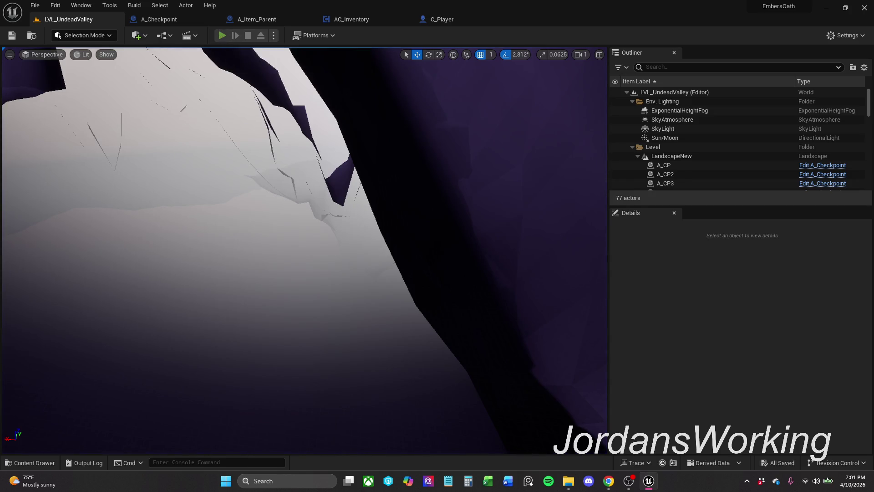
- Replay twice with Alt+P, collecting more cubes to confirm items persist across restarts
{"action": "key", "text": "alt+p"}
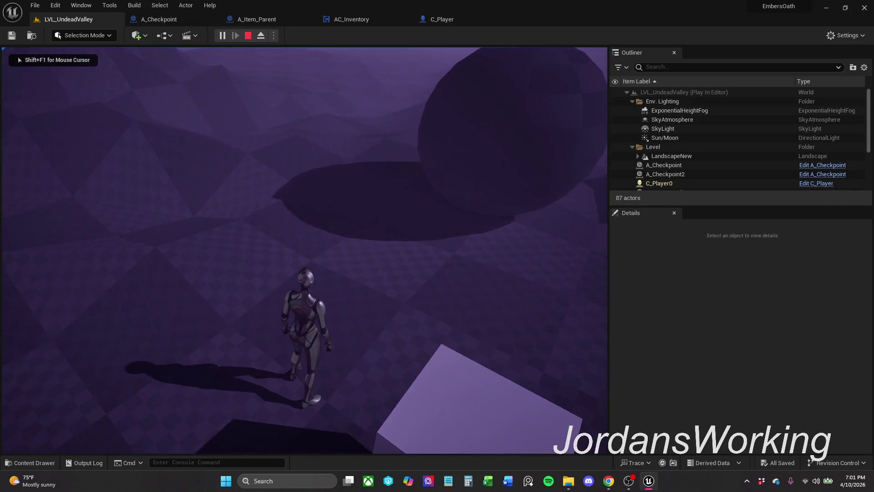
{"action": "key", "text": "w"}
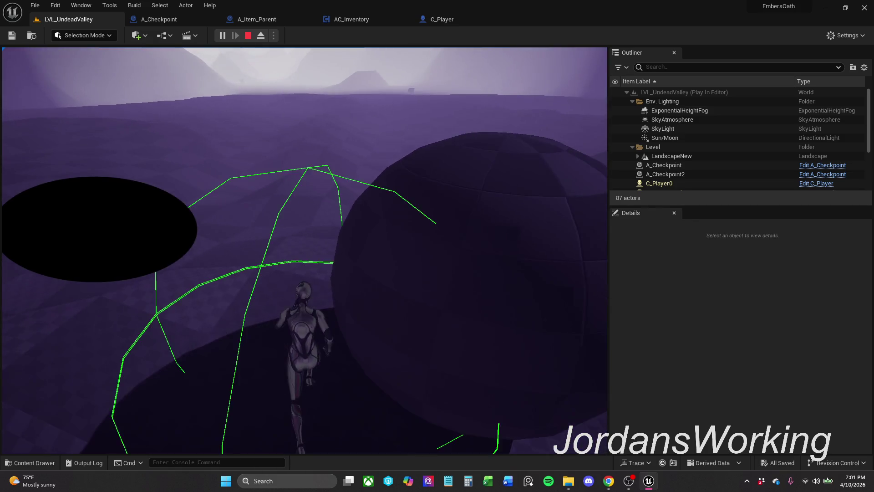
{"action": "key", "text": "w"}
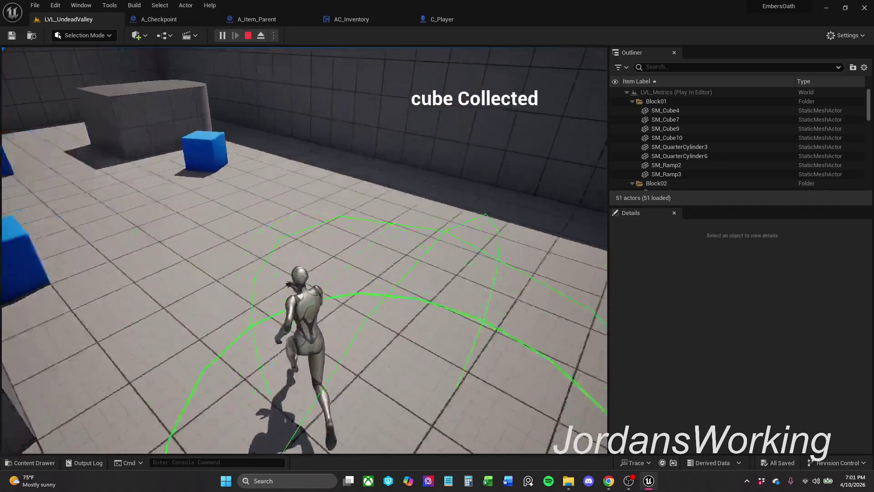
{"action": "key", "text": "e"}
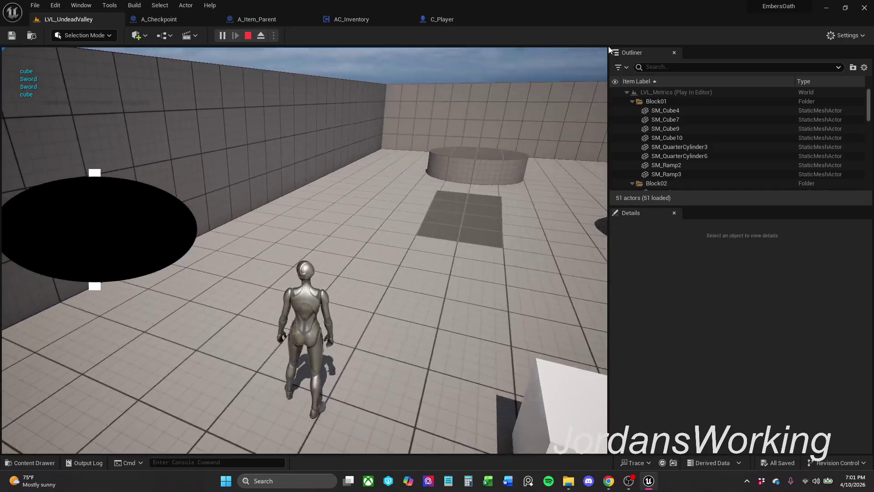
{"action": "key", "text": "Escape"}
{"action": "key", "text": "alt+p"}
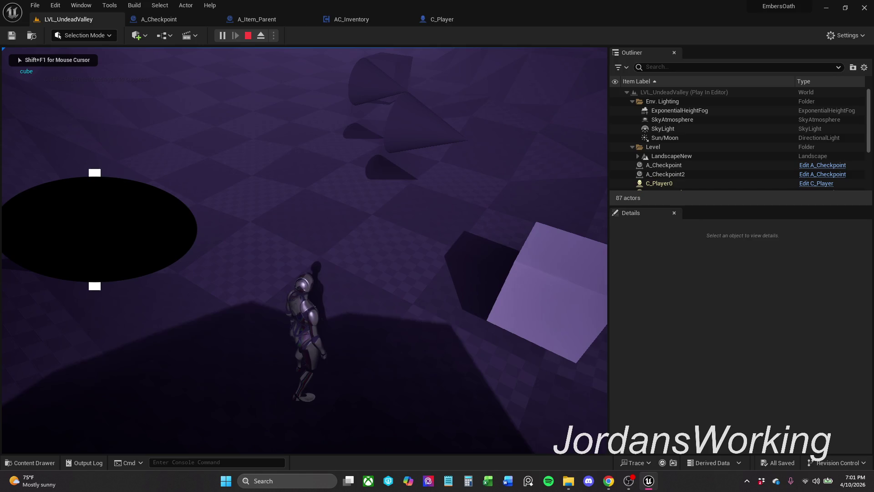
{"action": "key", "text": "e"}
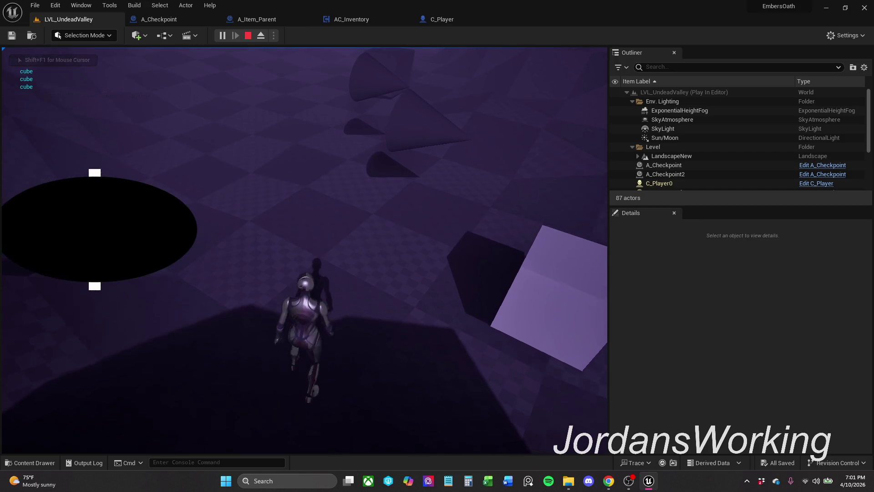
{"action": "key", "text": "Escape"}
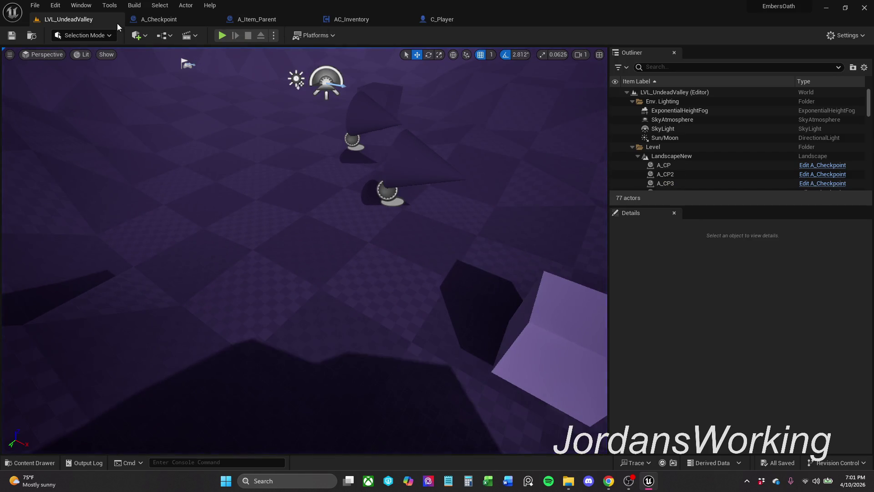
- Flip through the AC_Inventory, A_Checkpoint, A_Item_Parent and C_Player blueprints
{"action": "left_click", "coordinate": [374, 21]}
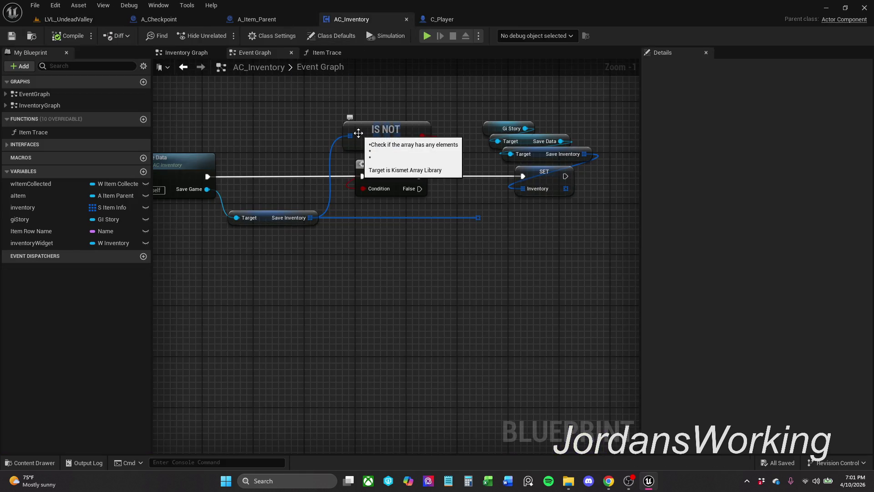
{"action": "scroll", "coordinate": [358, 133], "scroll_direction": "down", "scroll_amount": 1}
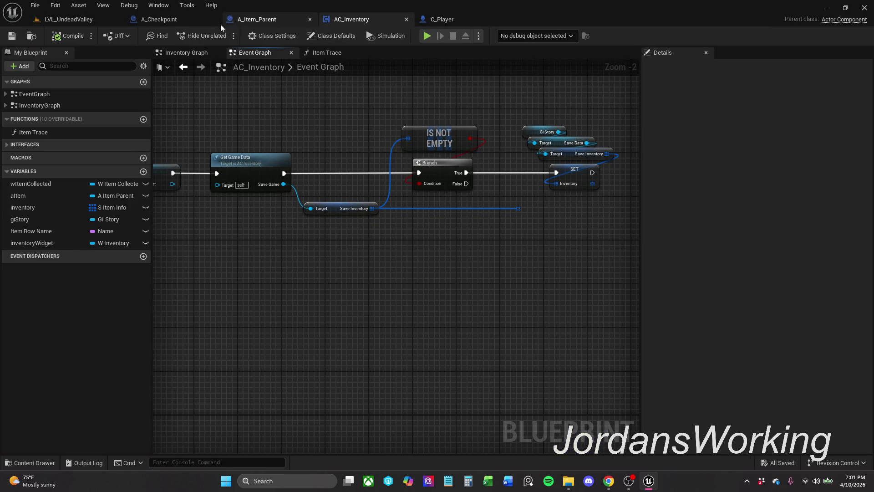
{"action": "left_click", "coordinate": [182, 23]}
{"action": "left_click", "coordinate": [272, 20]}
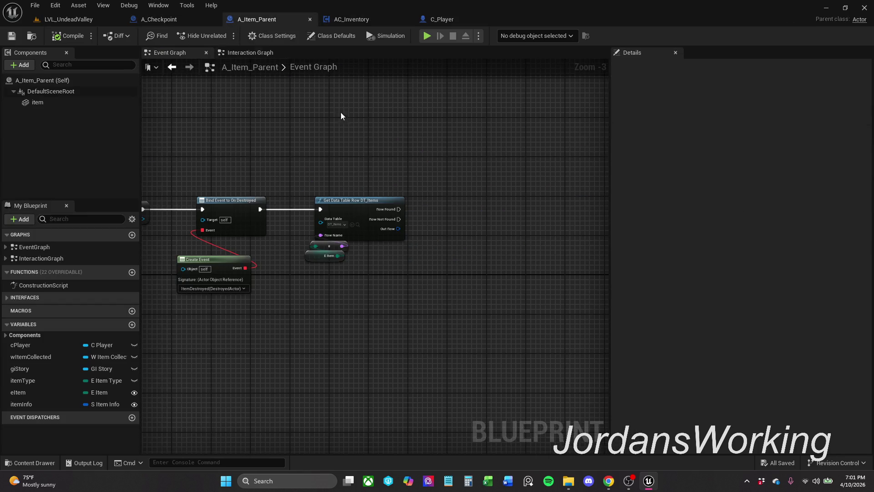
{"action": "left_click", "coordinate": [460, 20]}
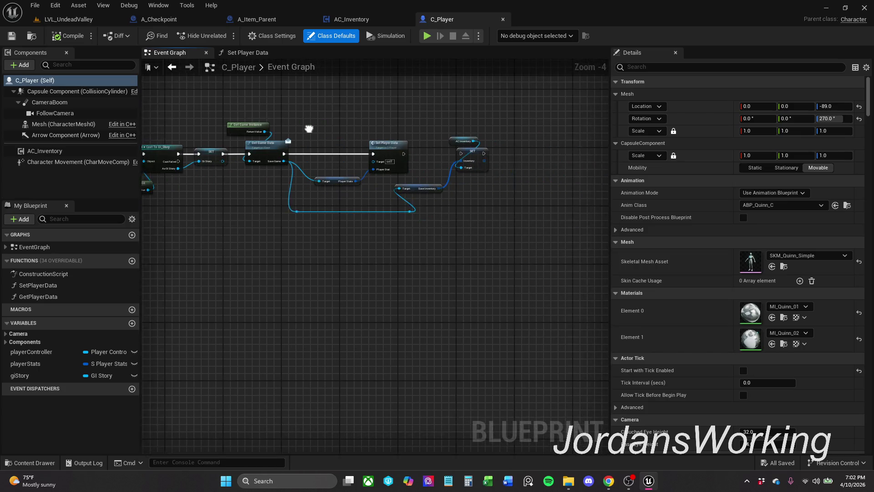
- Review AC_Inventory's Begin Play, widget creation and save-data nodes
{"action": "left_click", "coordinate": [350, 19]}
{"action": "scroll", "coordinate": [296, 136], "scroll_direction": "down", "scroll_amount": 2}
{"action": "mouse_move", "coordinate": [259, 136]}
{"action": "left_mouse_down"}
{"action": "mouse_move", "coordinate": [529, 143]}
{"action": "mouse_move", "coordinate": [606, 128]}
{"action": "left_mouse_up"}
{"action": "left_click_drag", "start_coordinate": [371, 126], "coordinate": [443, 123]}
{"action": "mouse_move", "coordinate": [240, 133]}
{"action": "left_mouse_down"}
{"action": "mouse_move", "coordinate": [463, 135]}
{"action": "mouse_move", "coordinate": [273, 131]}
{"action": "mouse_move", "coordinate": [408, 166]}
{"action": "mouse_move", "coordinate": [326, 155]}
{"action": "left_mouse_up"}
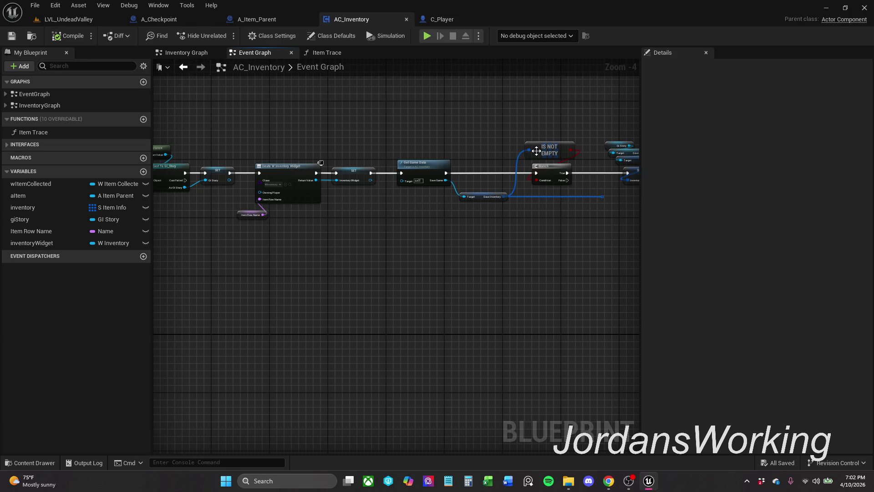
{"action": "mouse_move", "coordinate": [536, 151]}
{"action": "left_mouse_down"}
{"action": "mouse_move", "coordinate": [464, 158]}
{"action": "mouse_move", "coordinate": [624, 136]}
{"action": "mouse_move", "coordinate": [458, 129]}
{"action": "left_mouse_up"}
{"action": "scroll", "coordinate": [486, 168], "scroll_direction": "up", "scroll_amount": 1}
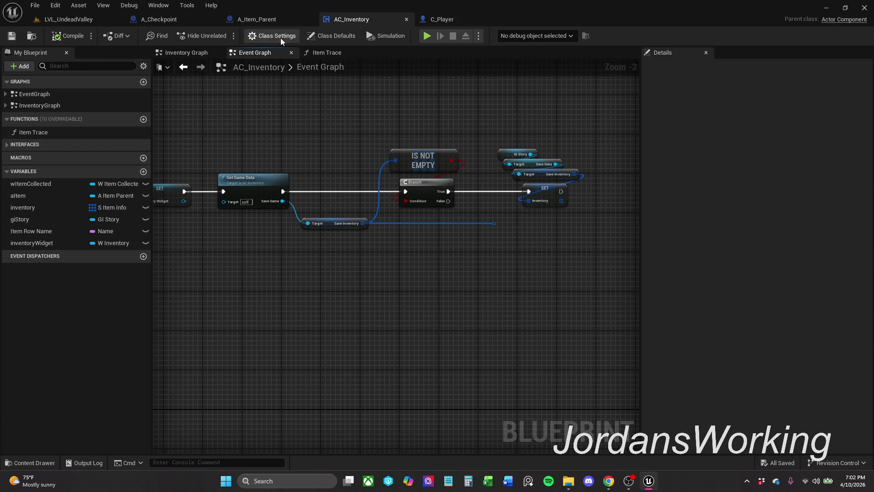
- Check the Item Trace function, then view the whole inventory loop in the Inventory Graph
{"action": "left_click", "coordinate": [328, 53]}
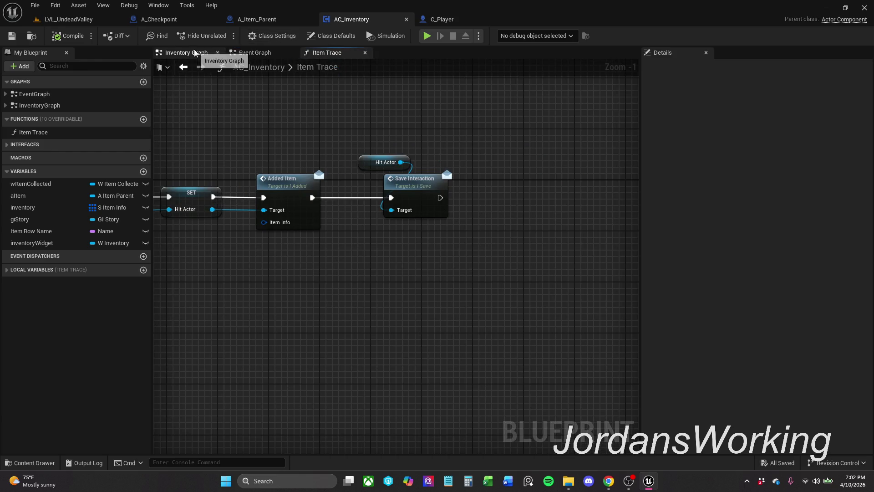
{"action": "left_click", "coordinate": [194, 53]}
{"action": "scroll", "coordinate": [280, 178], "scroll_direction": "down", "scroll_amount": 1}
{"action": "mouse_move", "coordinate": [279, 178]}
{"action": "left_mouse_down"}
{"action": "mouse_move", "coordinate": [289, 162]}
{"action": "mouse_move", "coordinate": [511, 170]}
{"action": "left_mouse_up"}
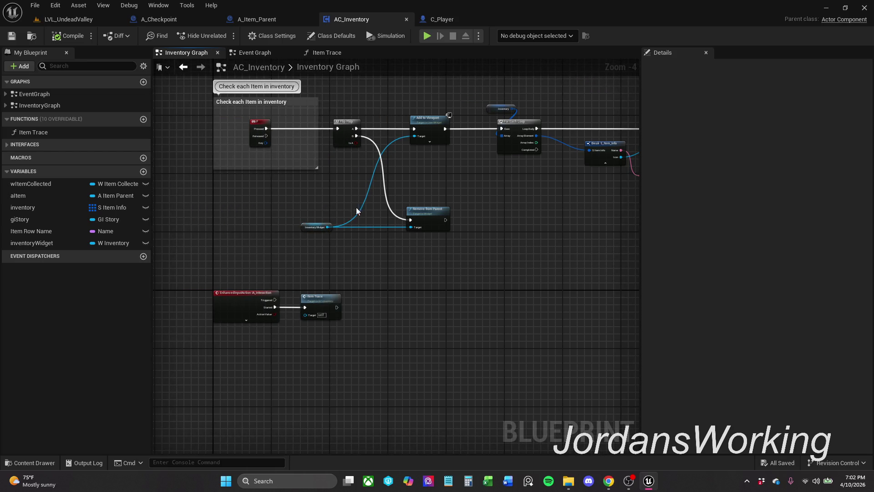
- Bring A_Checkpoint's Save Player Items and Get Player Data nodes into view
{"action": "left_click", "coordinate": [236, 23]}
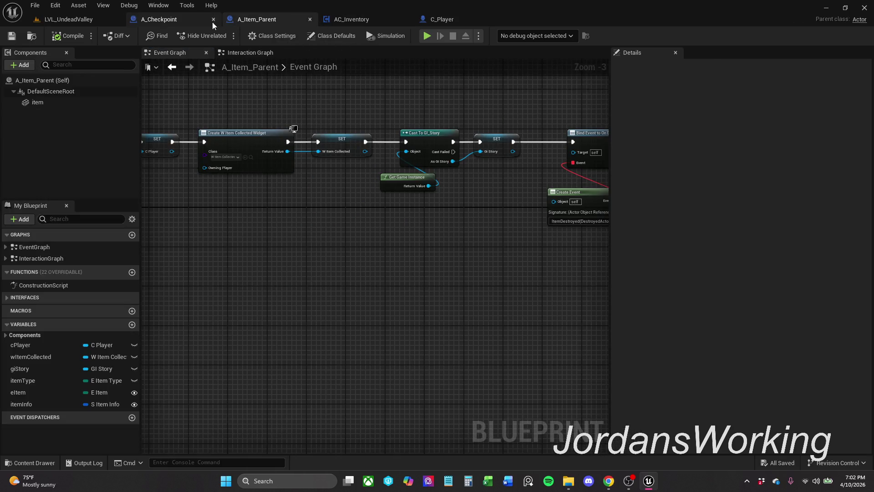
{"action": "left_click", "coordinate": [177, 21]}
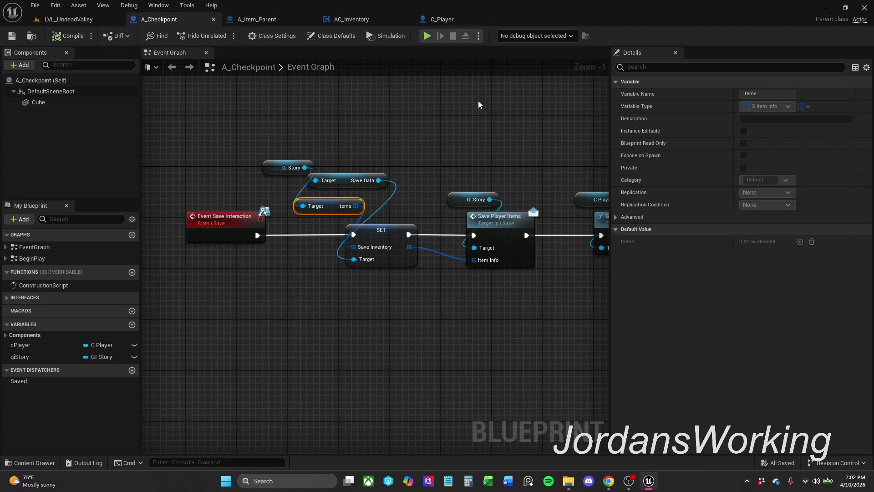
{"action": "scroll", "coordinate": [491, 135], "scroll_direction": "down", "scroll_amount": 2}
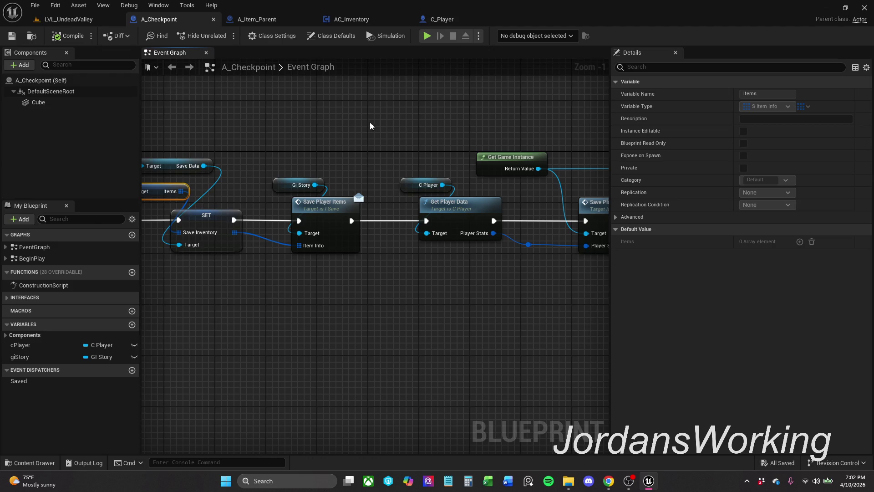
{"action": "mouse_move", "coordinate": [537, 196]}
{"action": "left_mouse_down"}
{"action": "mouse_move", "coordinate": [552, 189]}
{"action": "mouse_move", "coordinate": [254, 121]}
{"action": "mouse_move", "coordinate": [388, 112]}
{"action": "mouse_move", "coordinate": [348, 121]}
{"action": "left_mouse_up"}
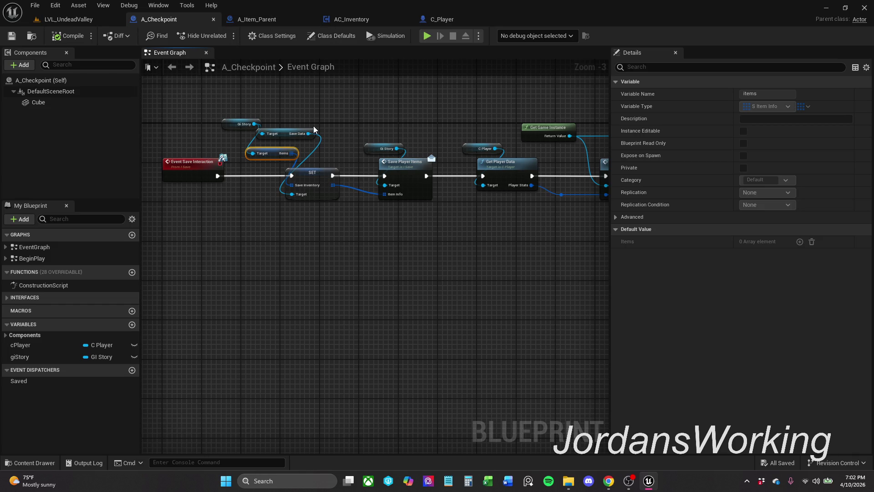
- Position the Gi Story getter above the Save Data node and inspect the Items variable
{"action": "left_click", "coordinate": [203, 130]}
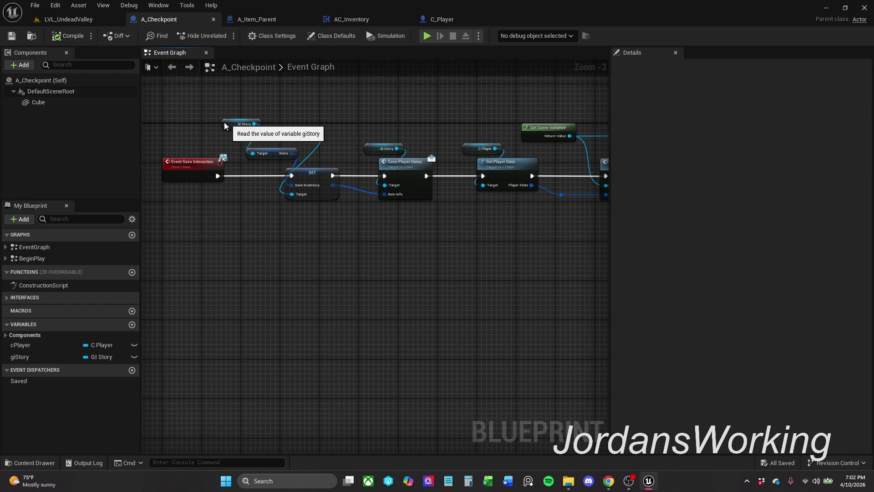
{"action": "left_click_drag", "start_coordinate": [224, 122], "coordinate": [231, 119]}
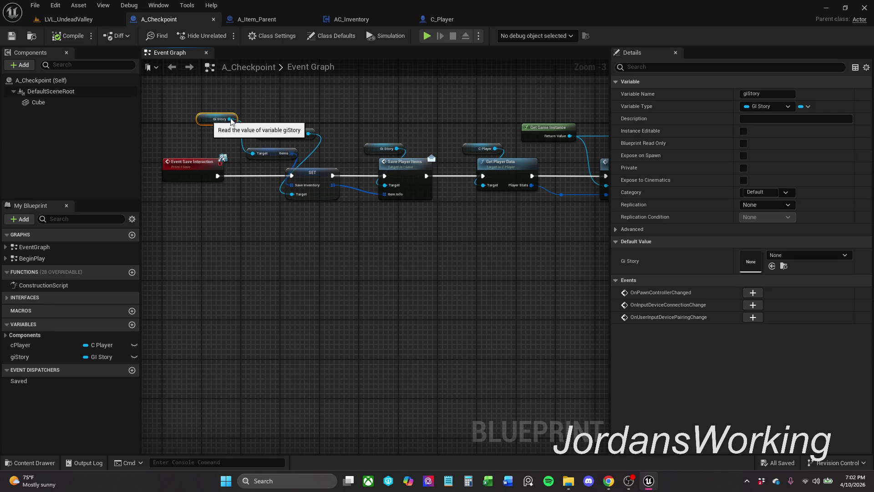
{"action": "left_click", "coordinate": [207, 135]}
{"action": "scroll", "coordinate": [210, 133], "scroll_direction": "up", "scroll_amount": 2}
{"action": "mouse_move", "coordinate": [212, 132]}
{"action": "left_mouse_down"}
{"action": "mouse_move", "coordinate": [219, 165]}
{"action": "mouse_move", "coordinate": [266, 144]}
{"action": "left_mouse_up"}
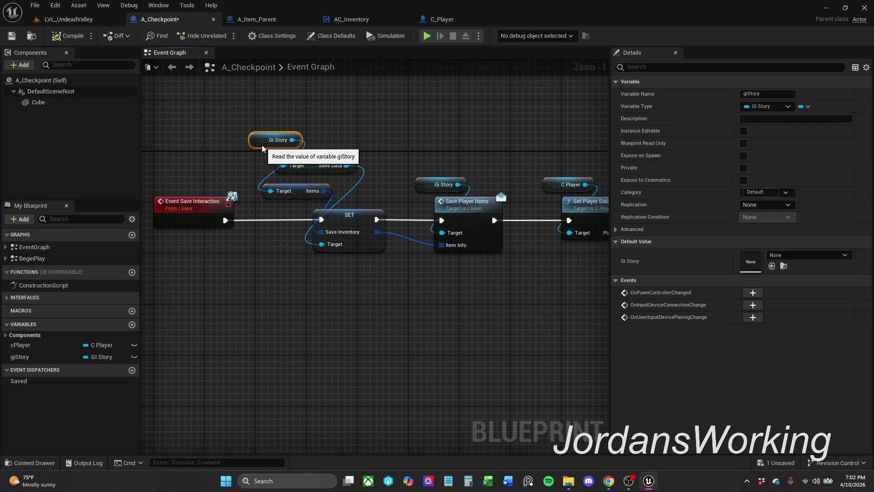
{"action": "left_click", "coordinate": [353, 108]}
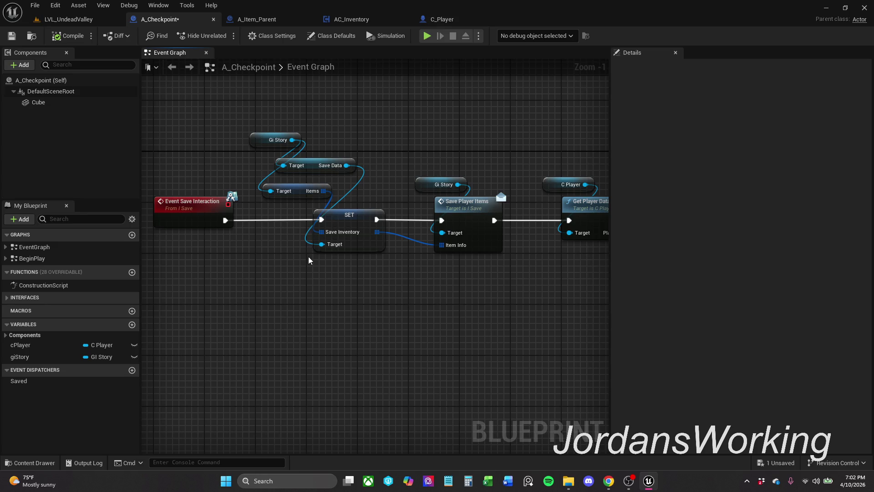
{"action": "left_click", "coordinate": [288, 197]}
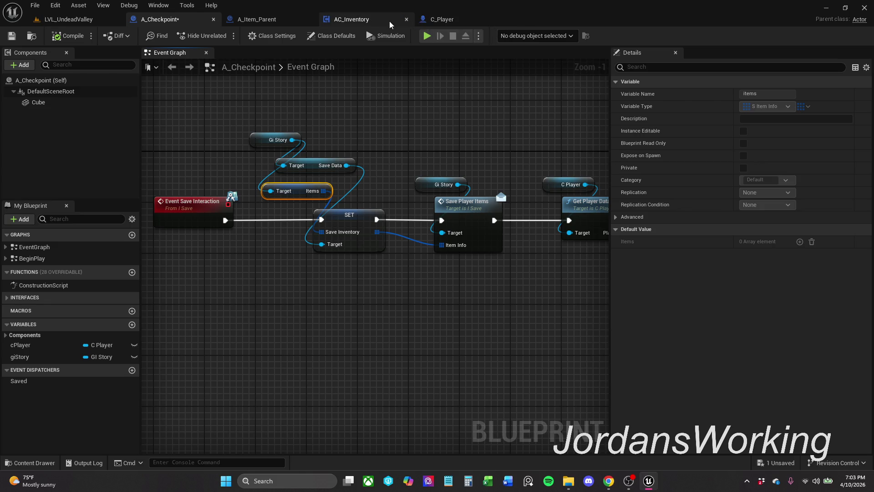
{"action": "left_click", "coordinate": [364, 19]}
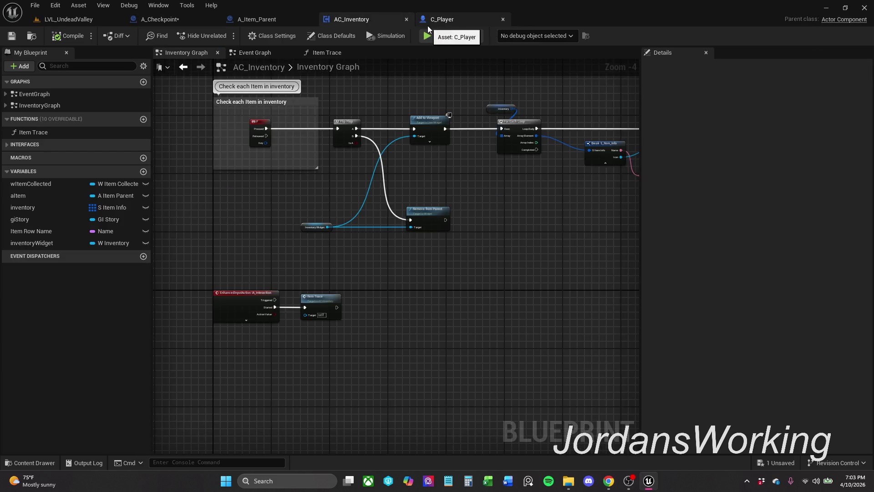
- Review the C_Player, AC_Inventory and A_Item_Parent blueprints, then return to LVL_UndeadValley
{"action": "left_click", "coordinate": [451, 19]}
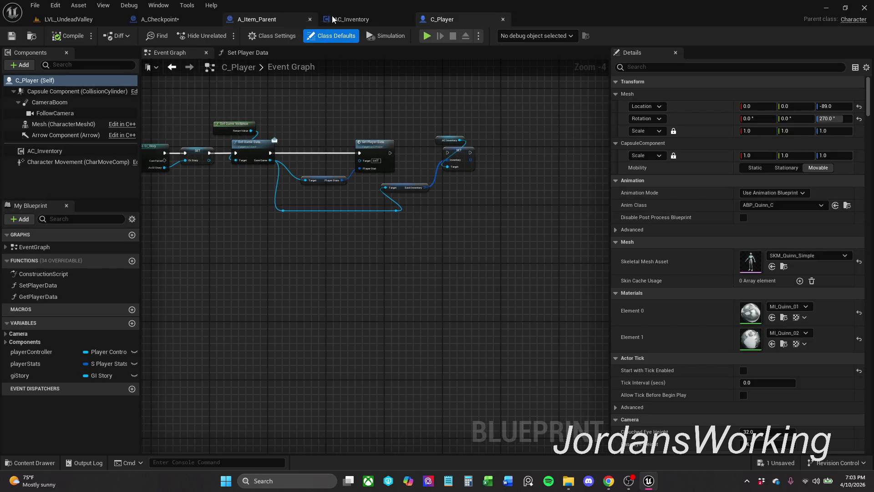
{"action": "left_click", "coordinate": [346, 19]}
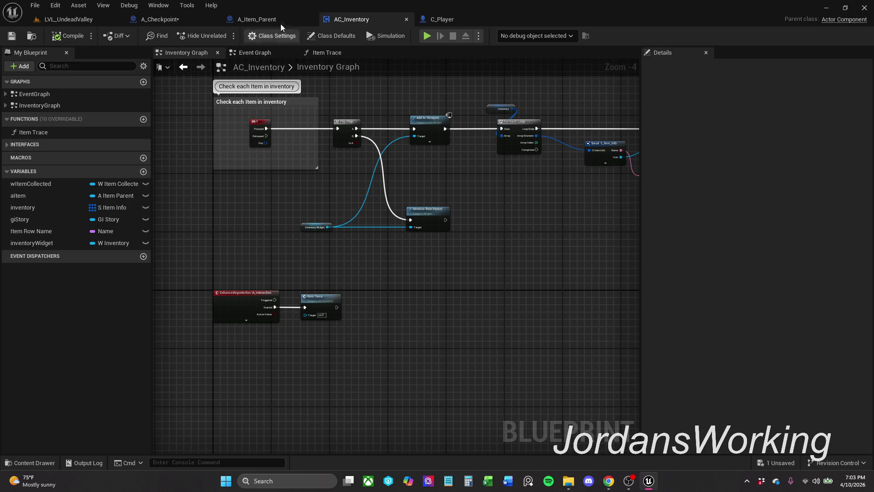
{"action": "left_click", "coordinate": [273, 20]}
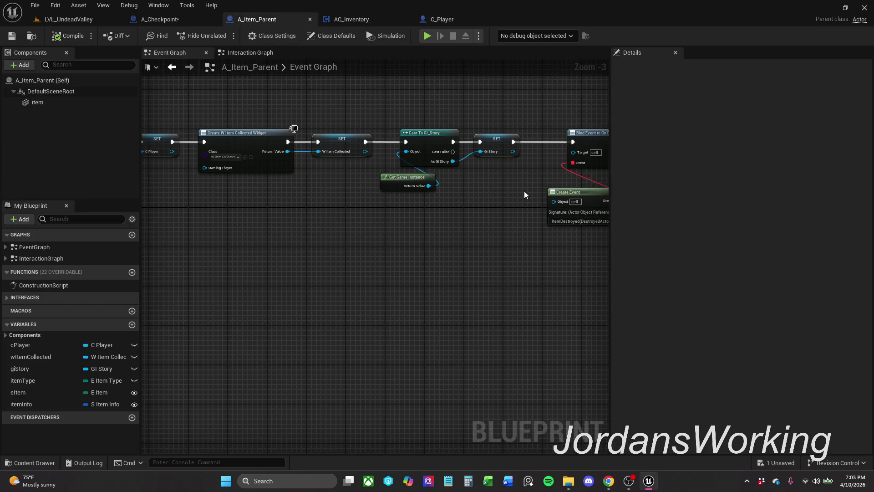
{"action": "left_click", "coordinate": [92, 21]}
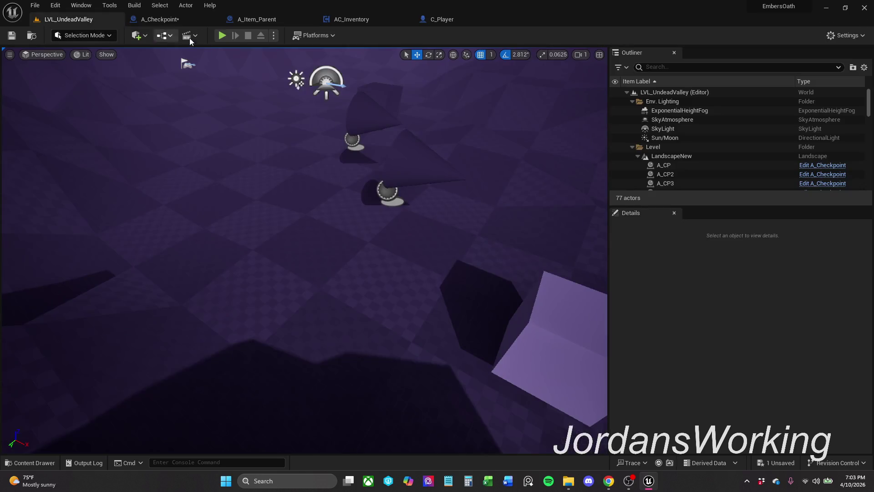
- Playtest walking onto the sword pickup, then stop play
{"action": "left_click", "coordinate": [216, 34]}
{"action": "key", "text": "w"}
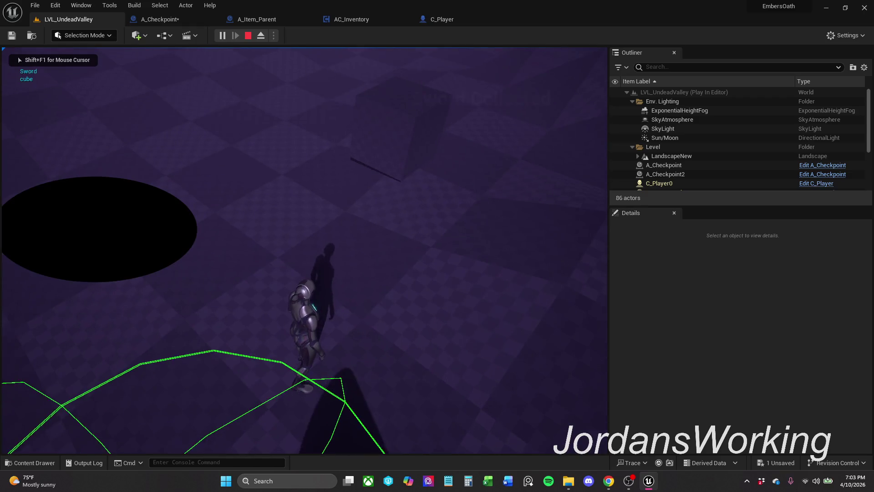
{"action": "key", "text": "shift+F1"}
{"action": "key", "text": "Escape"}
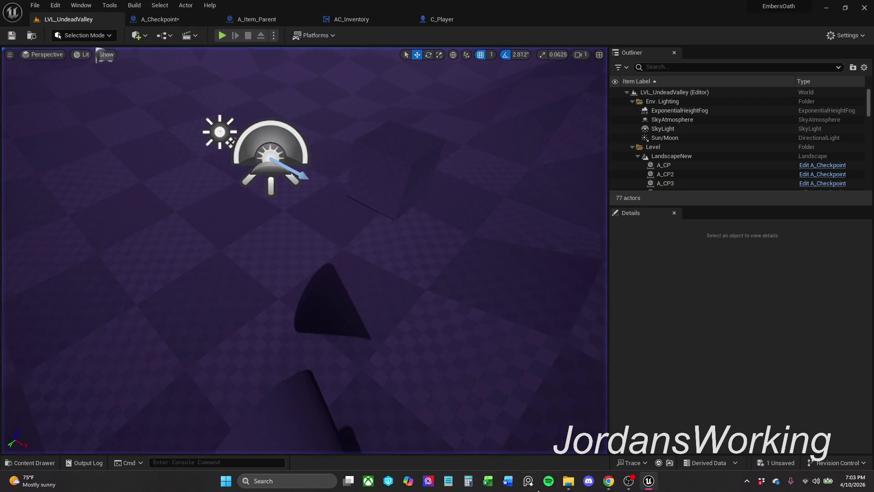
- Delete Player.sav from the SaveGames folder and return to the editor
{"action": "left_click", "coordinate": [563, 486]}
{"action": "left_click_drag", "start_coordinate": [373, 150], "coordinate": [445, 91]}
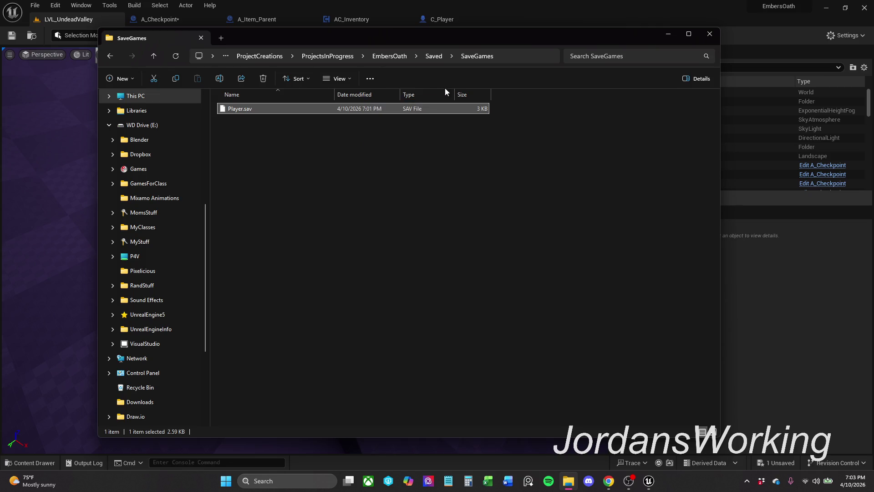
{"action": "left_click", "coordinate": [263, 79]}
{"action": "left_click", "coordinate": [666, 36]}
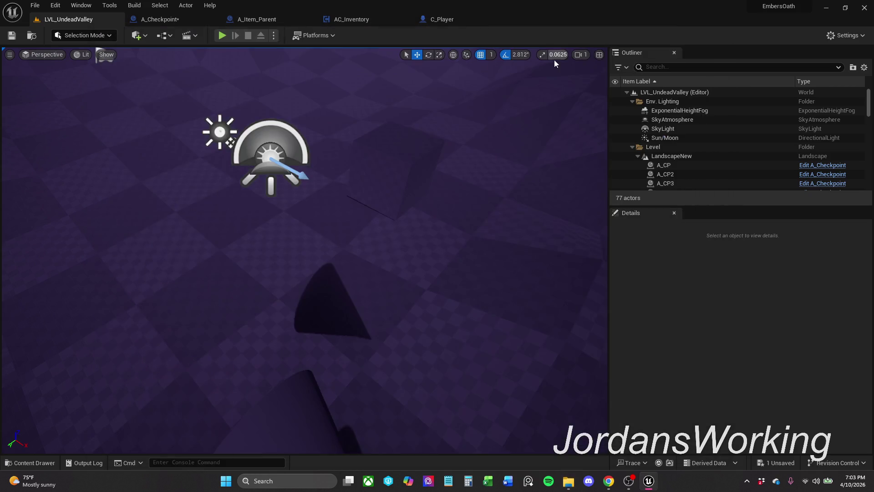
- Start a fresh playtest and collect the cube and both swords
{"action": "left_click", "coordinate": [223, 35]}
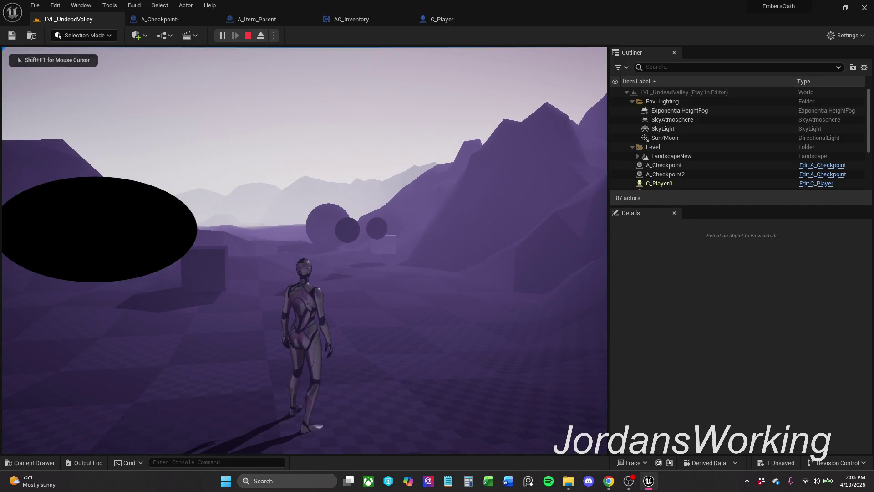
{"action": "key", "text": "w"}
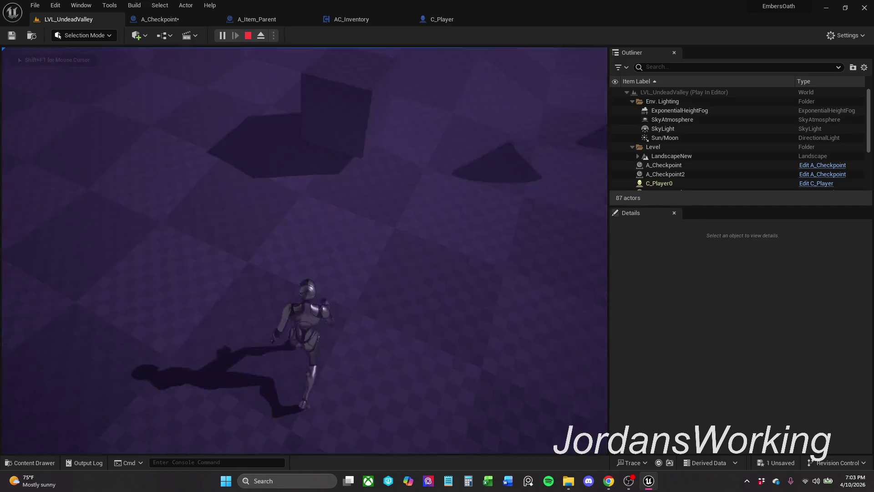
{"action": "key", "text": "w"}
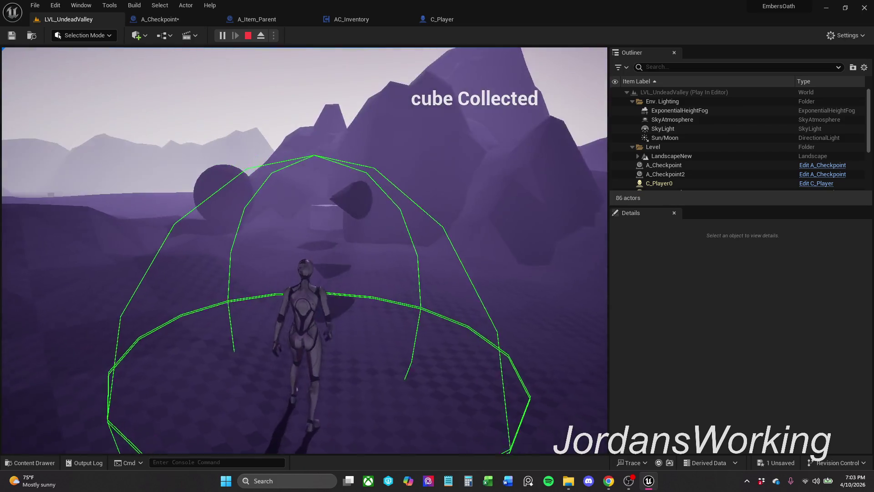
{"action": "key", "text": "w"}
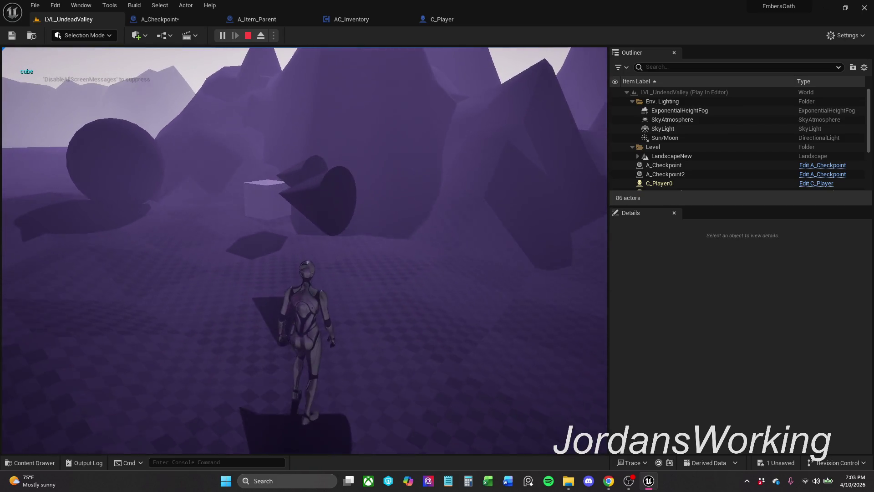
{"action": "key", "text": "e"}
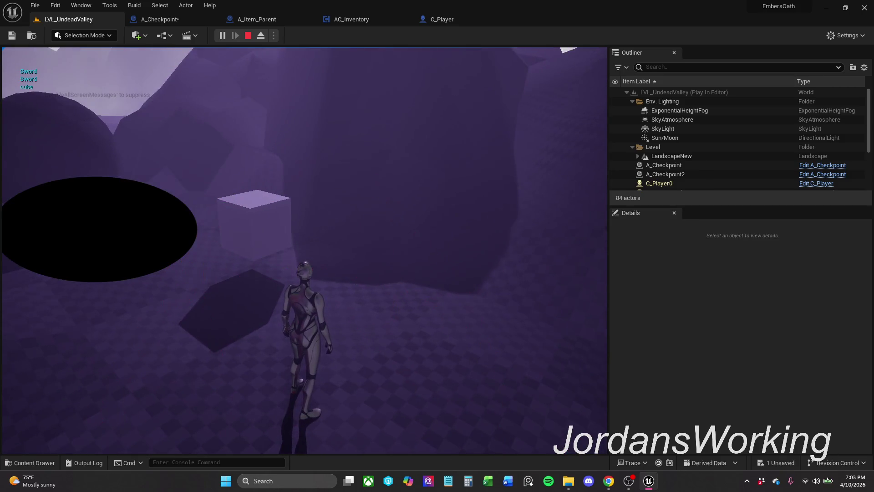
- Run to the checkpoint box, interact with it, then stop the session
{"action": "key", "text": "e"}
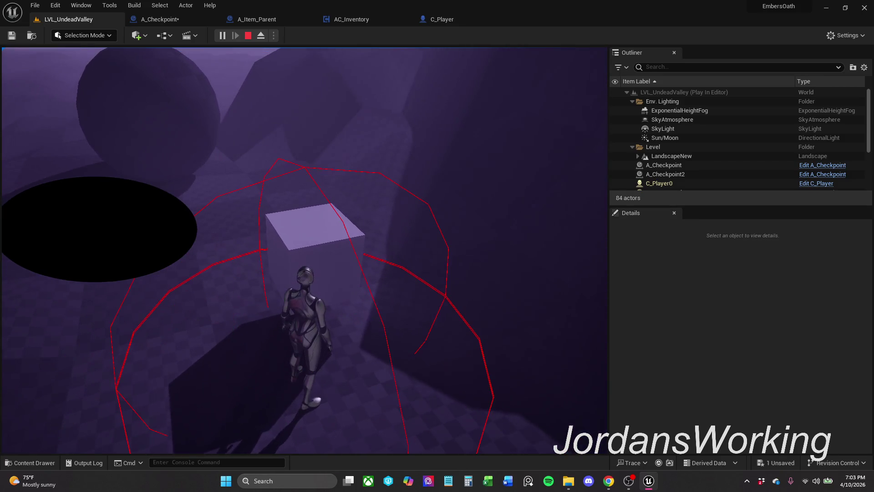
{"action": "key", "text": "e"}
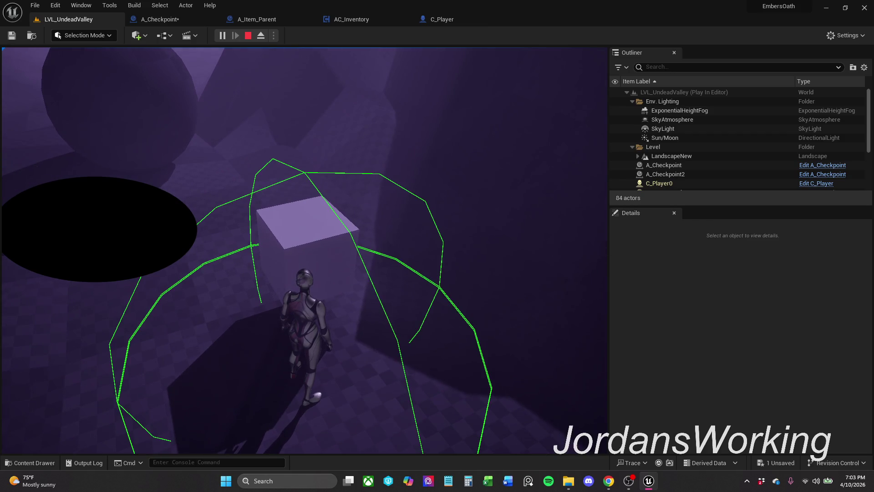
{"action": "key", "text": "w"}
{"action": "key", "text": "e"}
{"action": "key", "text": "w"}
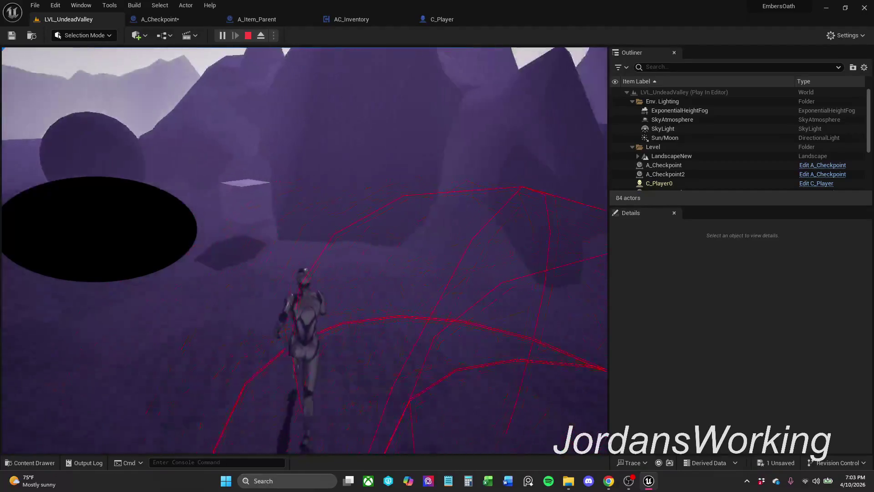
{"action": "key", "text": "e"}
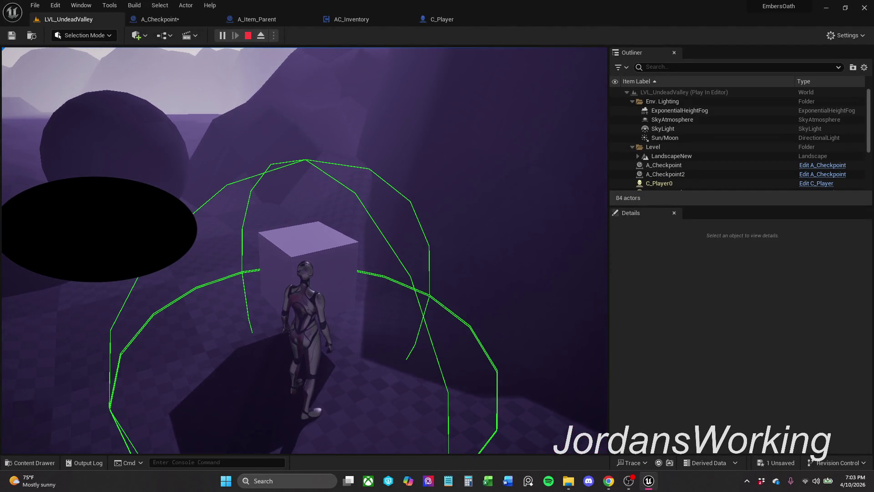
{"action": "key", "text": "Escape"}
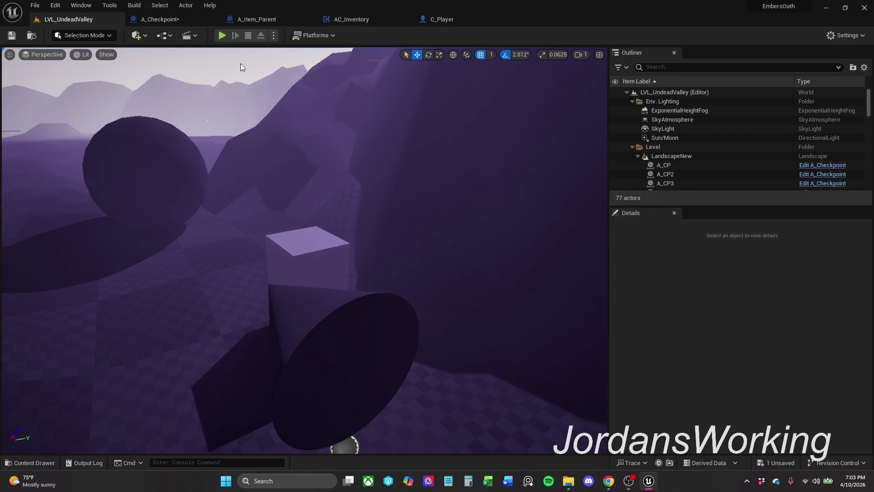
- Playtest the level, collecting the Sword and reaching the checkpoint cube to save, then stop
{"action": "left_click", "coordinate": [222, 36]}
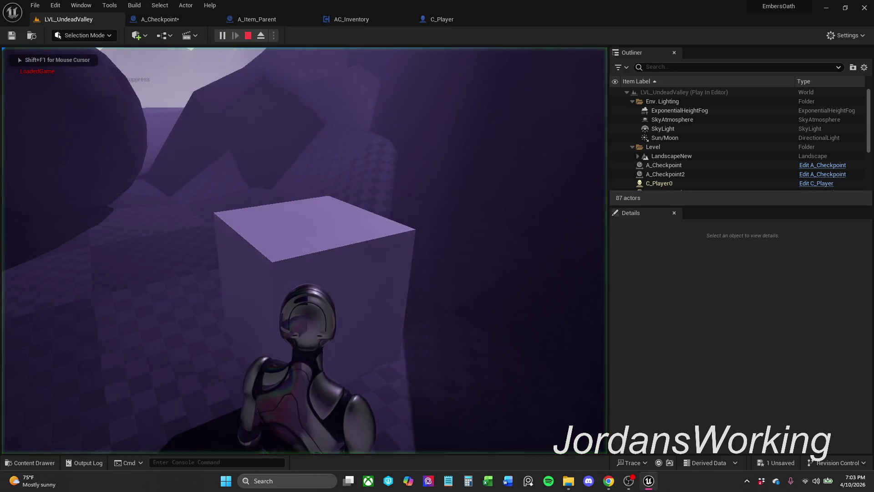
{"action": "key", "text": "w"}
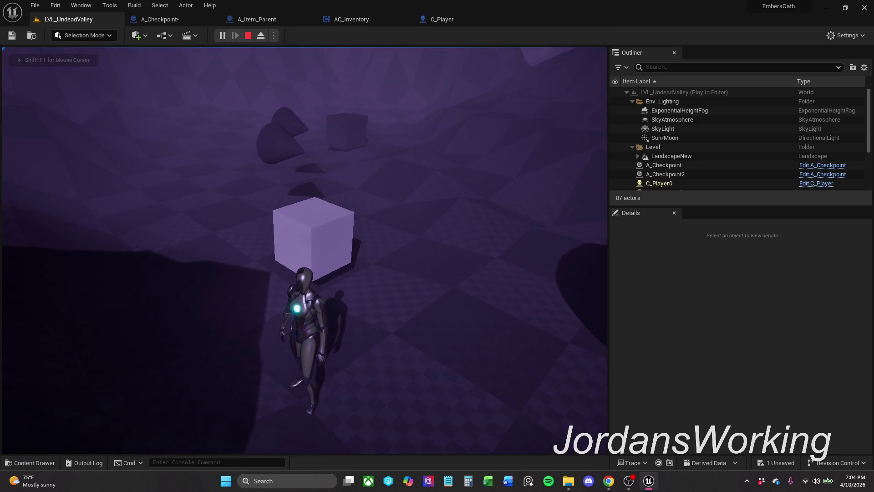
{"action": "key", "text": "w"}
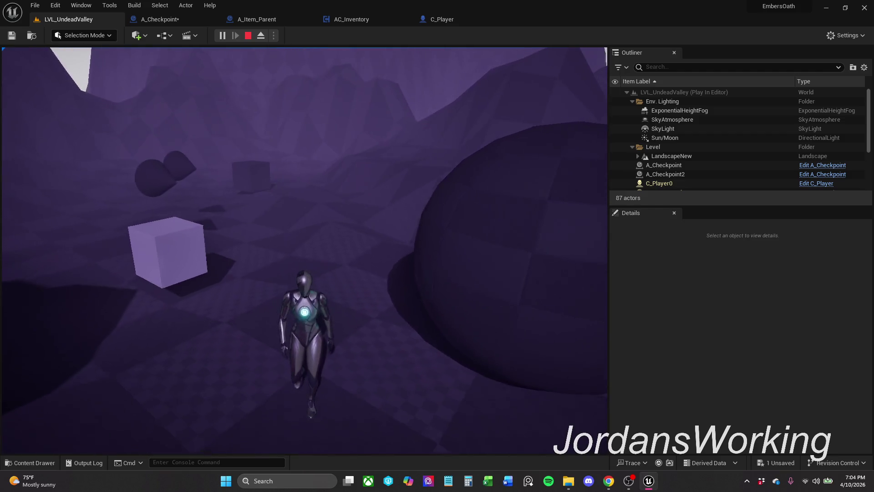
{"action": "key", "text": "w"}
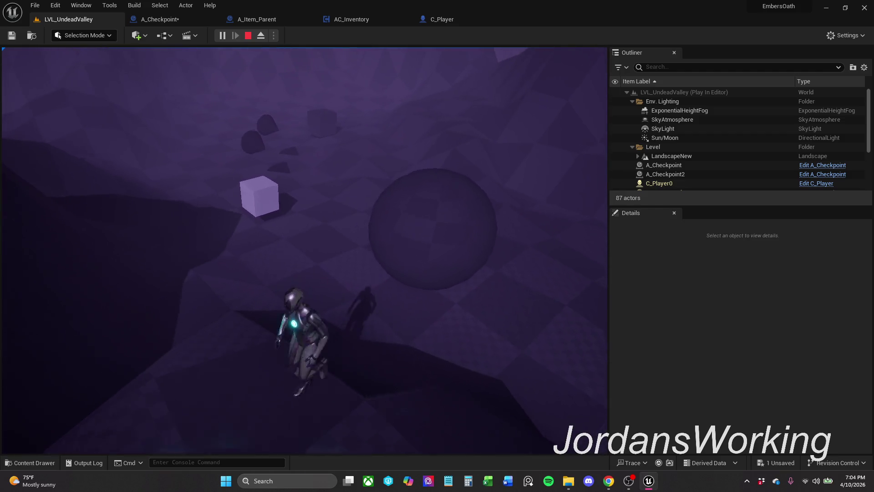
{"action": "key", "text": "s"}
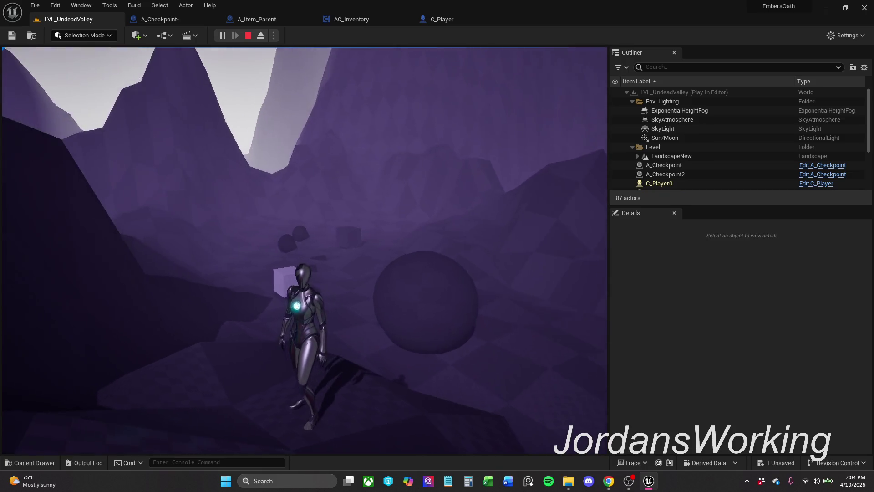
{"action": "key", "text": "i"}
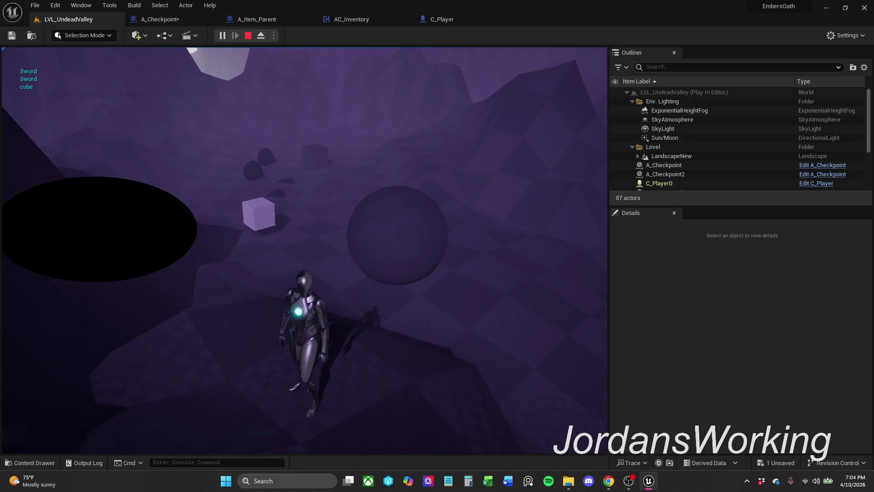
{"action": "key", "text": "w"}
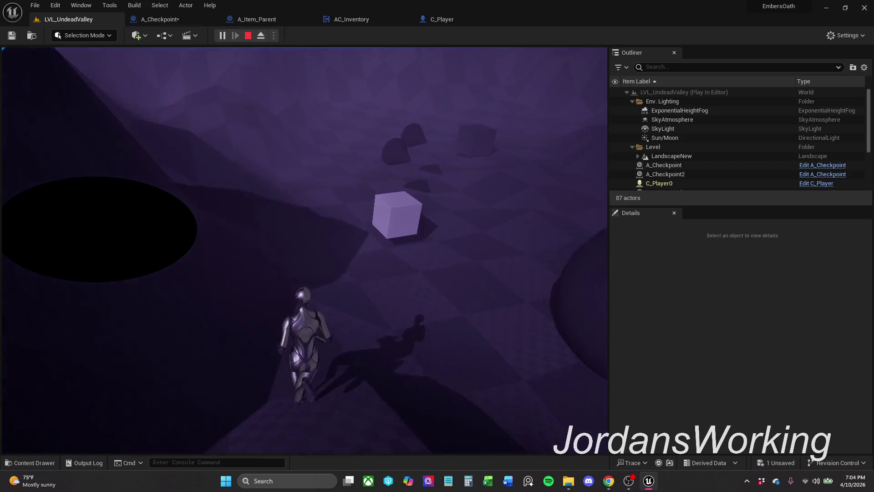
{"action": "key", "text": "w"}
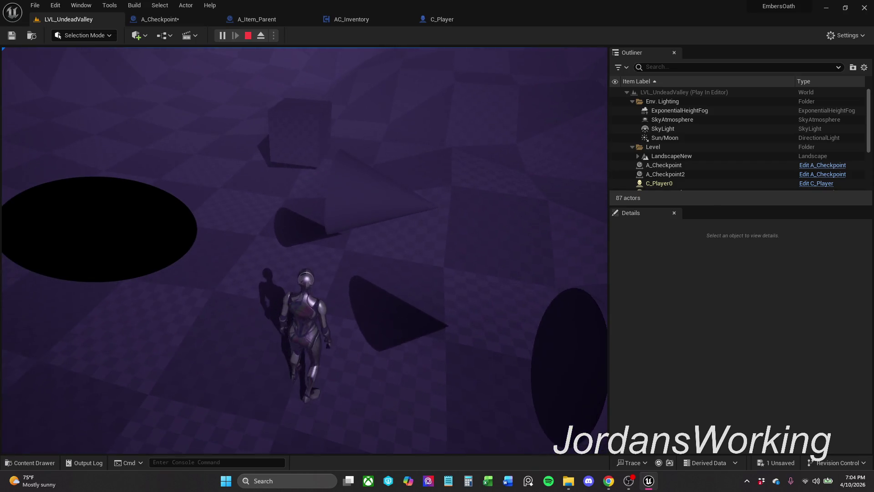
{"action": "key", "text": "w"}
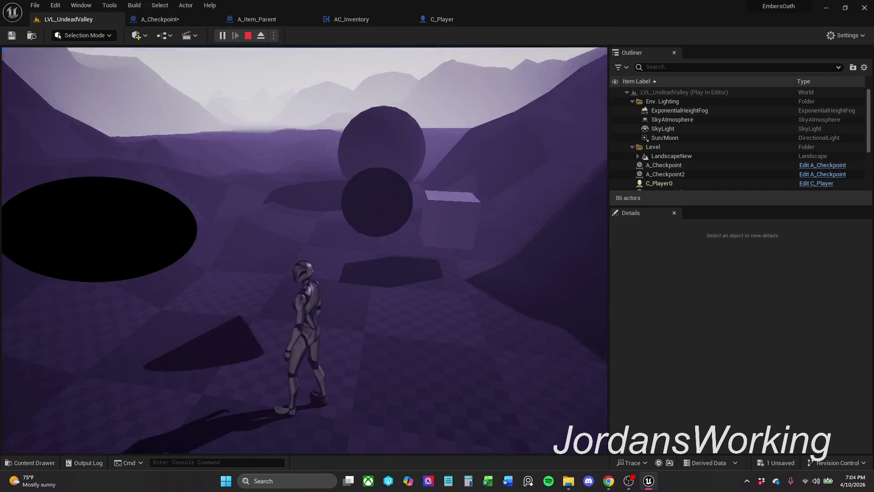
{"action": "key", "text": "i"}
{"action": "key", "text": "w"}
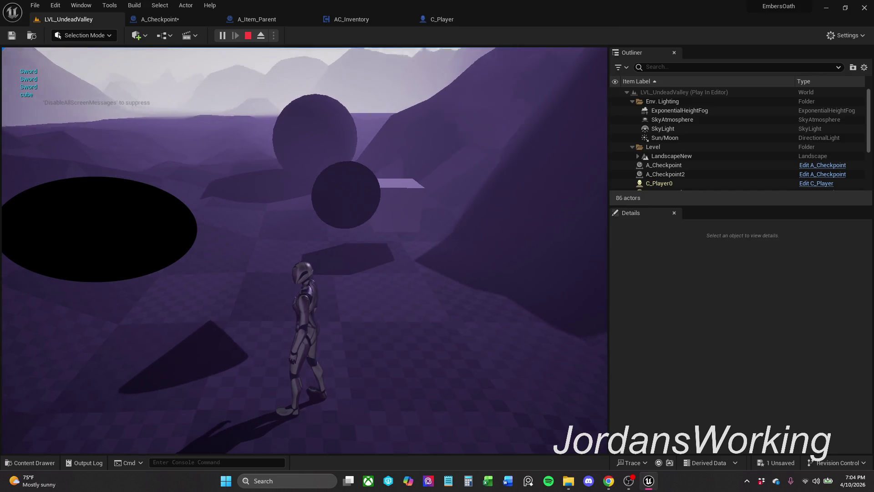
{"action": "key", "text": "w"}
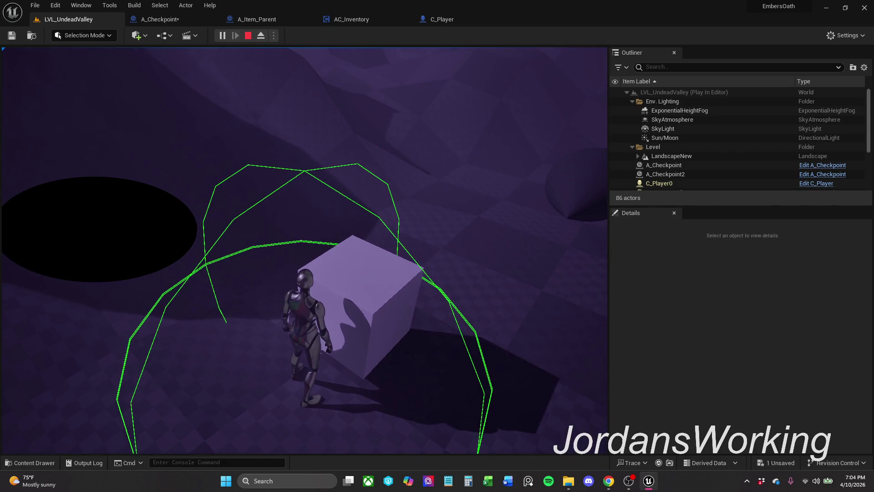
{"action": "key", "text": "i"}
{"action": "key", "text": "i"}
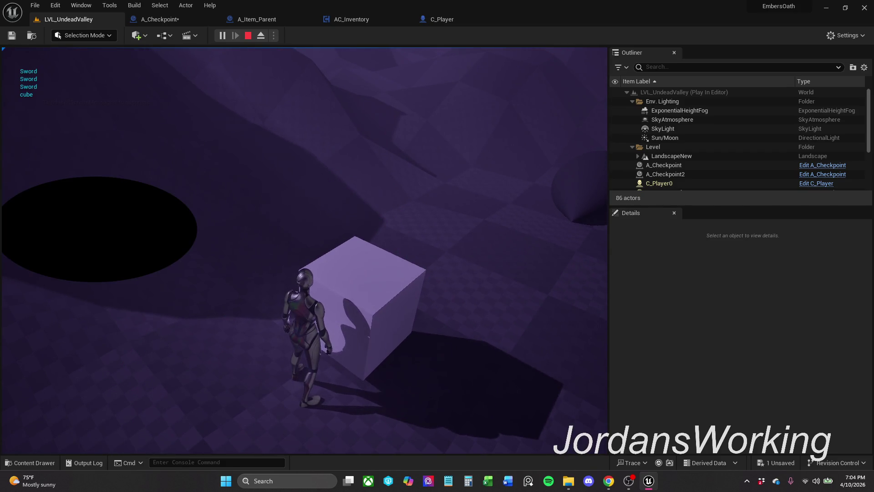
{"action": "key", "text": "space"}
{"action": "key", "text": "Escape"}
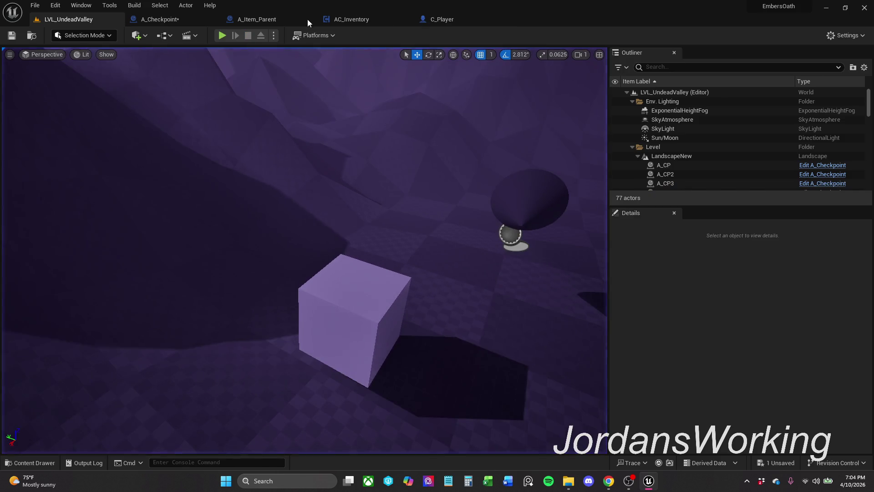
- Replay to confirm only Sword reloads, then return to A_Checkpoint's Event Graph
{"action": "left_click", "coordinate": [223, 36]}
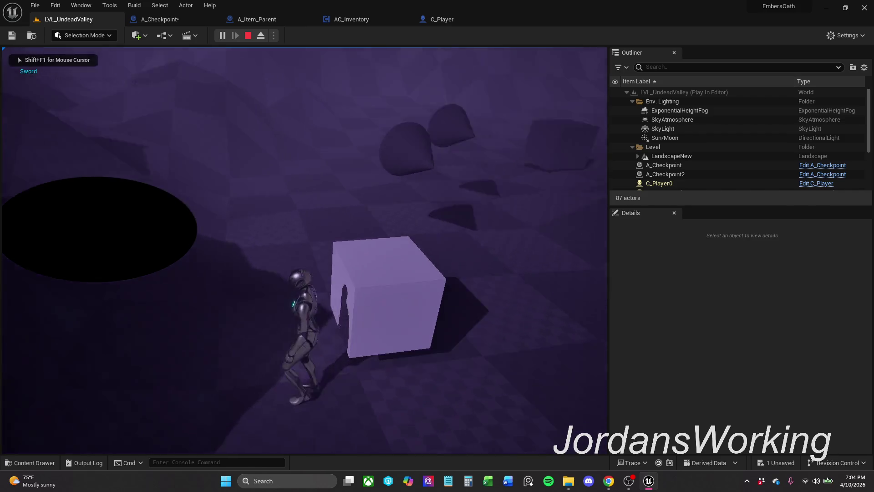
{"action": "key", "text": "Escape"}
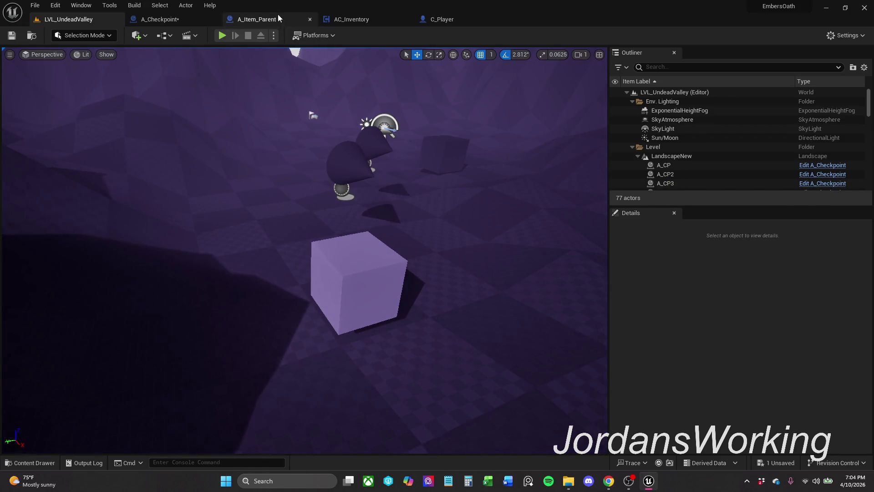
{"action": "left_click", "coordinate": [183, 21]}
{"action": "left_click", "coordinate": [261, 182]}
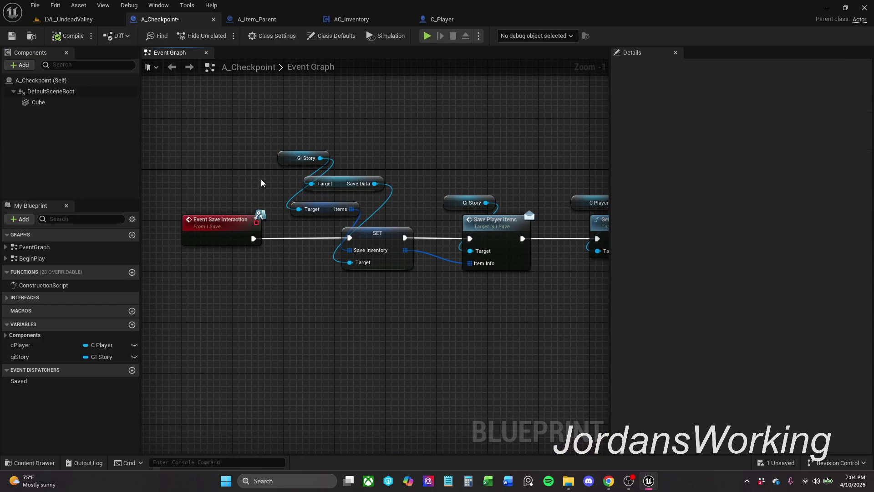
{"action": "left_click", "coordinate": [304, 179]}
{"action": "left_click", "coordinate": [269, 172]}
{"action": "left_click_drag", "start_coordinate": [286, 141], "coordinate": [288, 139]}
{"action": "left_click", "coordinate": [343, 133]}
{"action": "left_click", "coordinate": [276, 20]}
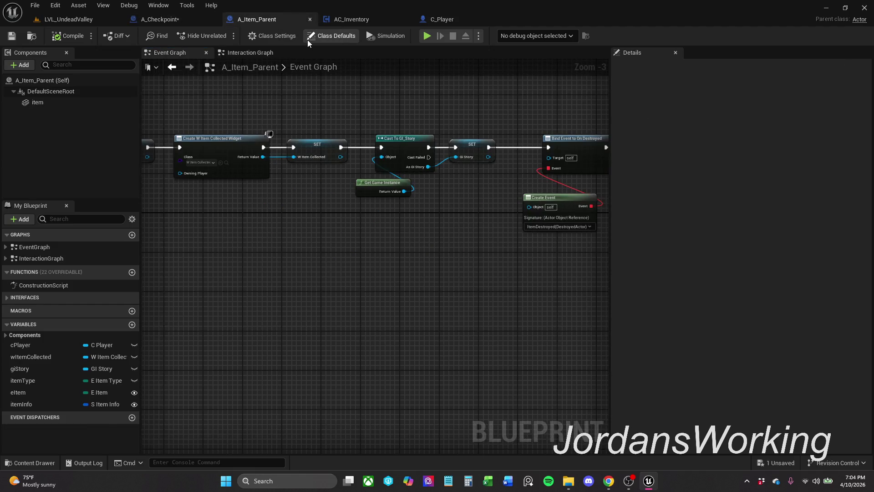
{"action": "left_click_drag", "start_coordinate": [478, 111], "coordinate": [326, 173]}
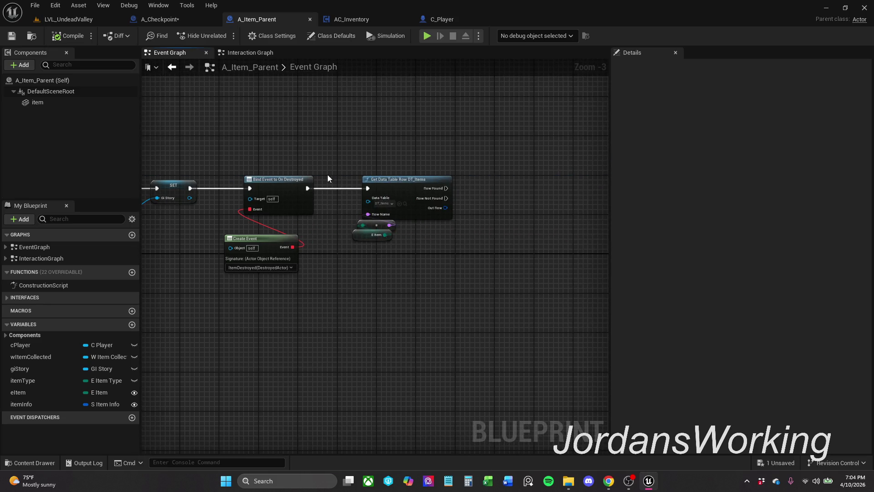
{"action": "left_click_drag", "start_coordinate": [263, 146], "coordinate": [541, 154]}
{"action": "mouse_move", "coordinate": [447, 166]}
{"action": "left_mouse_down"}
{"action": "mouse_move", "coordinate": [560, 160]}
{"action": "mouse_move", "coordinate": [235, 199]}
{"action": "left_mouse_up"}
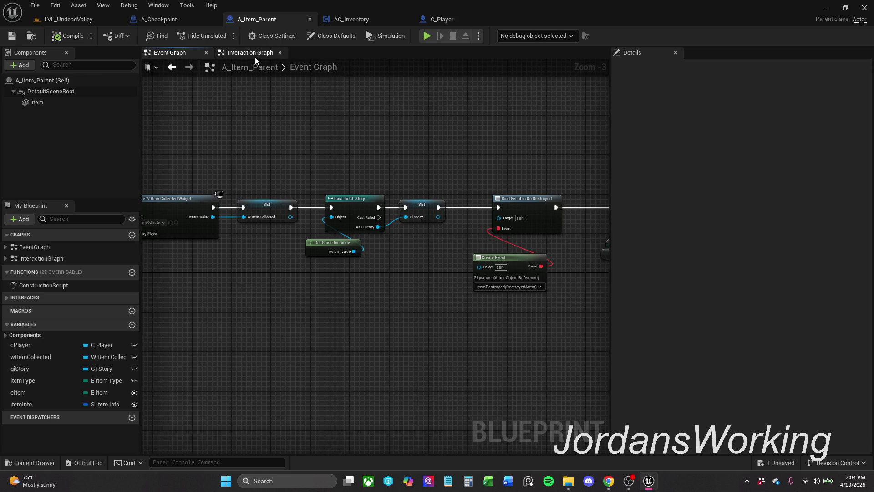
{"action": "left_click", "coordinate": [255, 57]}
{"action": "scroll", "coordinate": [413, 181], "scroll_direction": "up", "scroll_amount": 5}
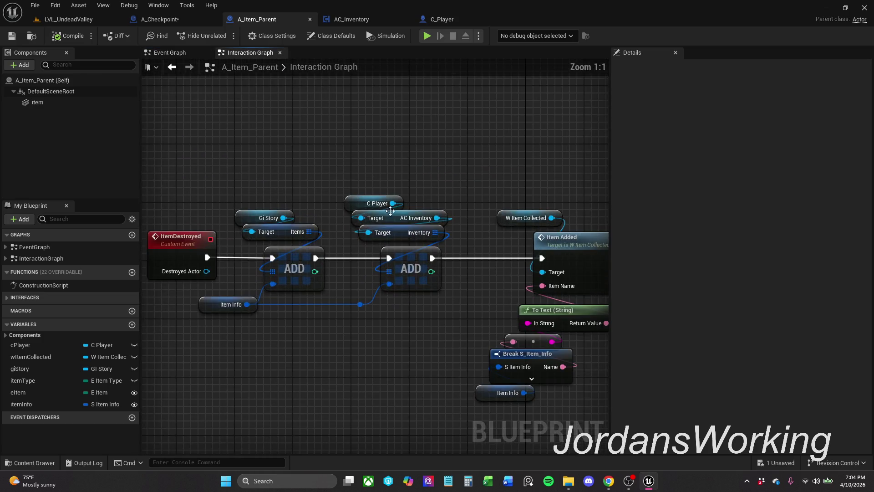
{"action": "left_click_drag", "start_coordinate": [455, 241], "coordinate": [345, 197]}
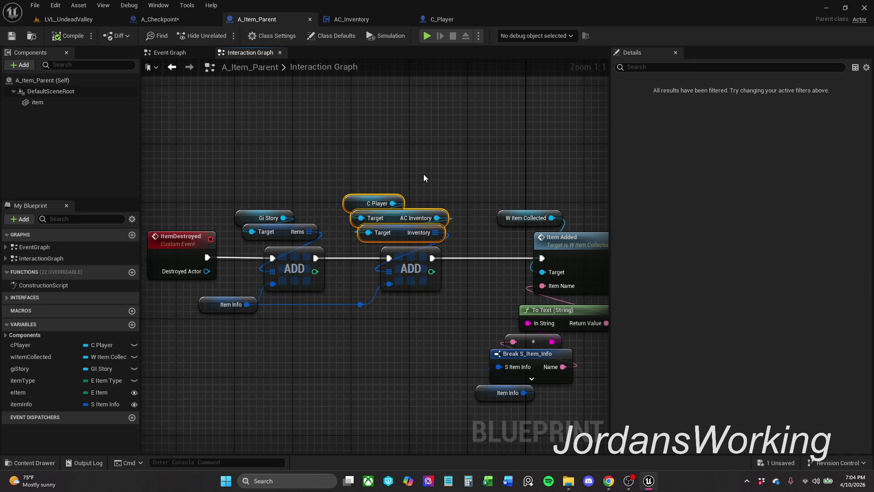
{"action": "left_click", "coordinate": [160, 19]}
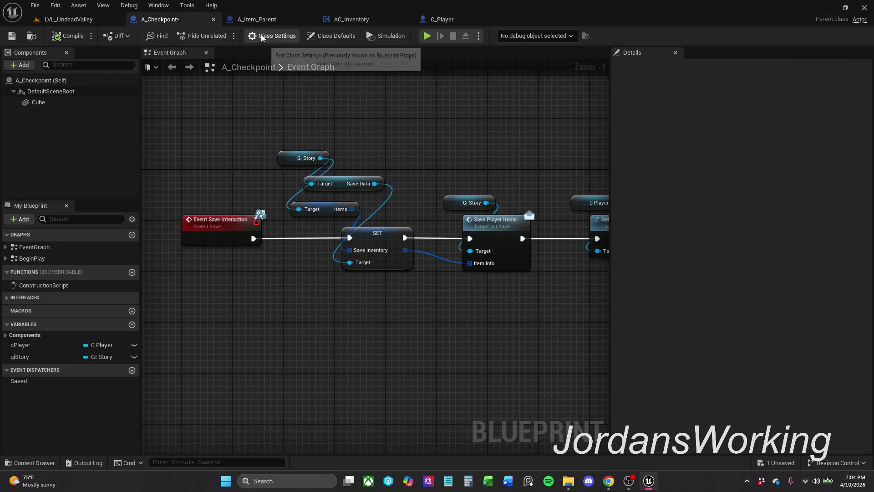
- Paste A_Item_Parent's C Player, AC Inventory and Inventory getters into A_Checkpoint, wiring Inventory to Save Inventory
{"action": "left_click", "coordinate": [283, 19]}
{"action": "left_click_drag", "start_coordinate": [462, 243], "coordinate": [399, 198]}
{"action": "left_click", "coordinate": [173, 19]}
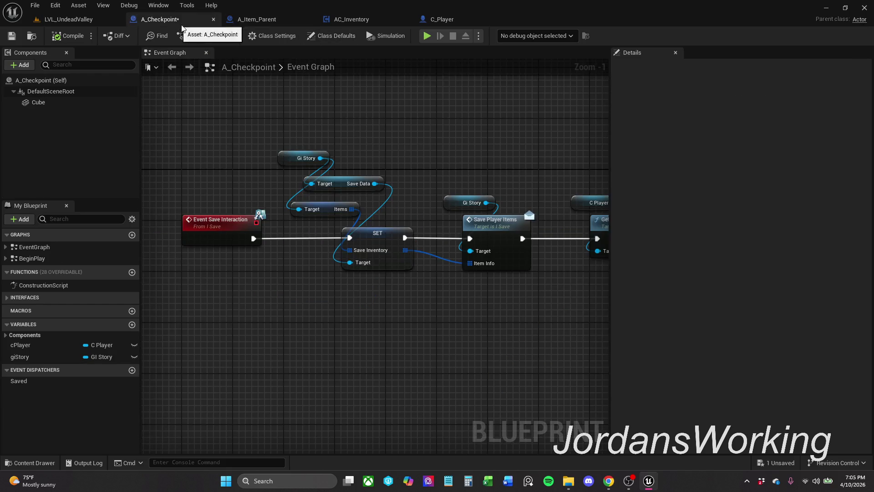
{"action": "left_click_drag", "start_coordinate": [458, 103], "coordinate": [405, 216]}
{"action": "key", "text": "ctrl+v"}
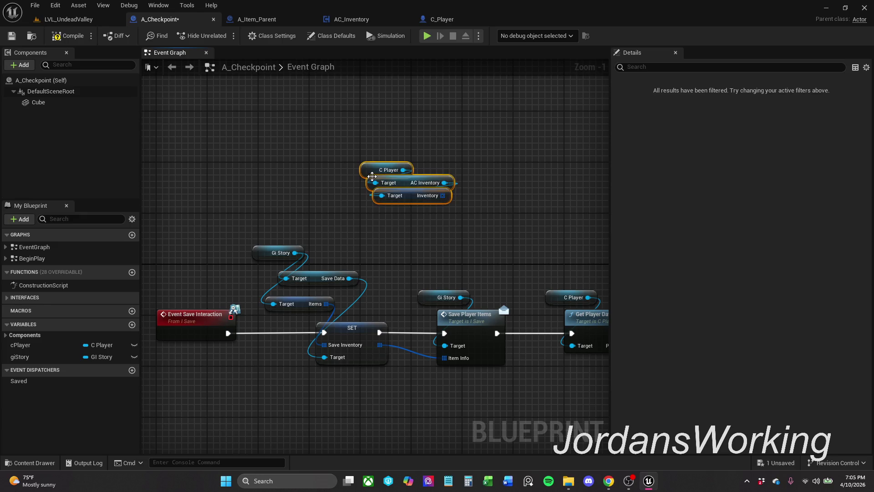
{"action": "left_click", "coordinate": [412, 240]}
{"action": "mouse_move", "coordinate": [442, 196]}
{"action": "left_mouse_down"}
{"action": "mouse_move", "coordinate": [397, 268]}
{"action": "mouse_move", "coordinate": [313, 348]}
{"action": "mouse_move", "coordinate": [323, 344]}
{"action": "left_mouse_up"}
{"action": "left_click_drag", "start_coordinate": [361, 262], "coordinate": [399, 219]}
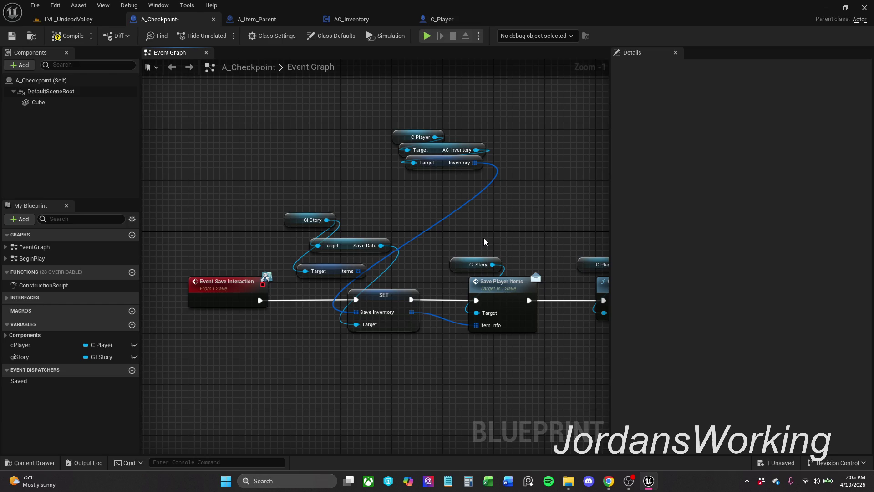
{"action": "mouse_move", "coordinate": [520, 234]}
{"action": "left_mouse_down"}
{"action": "mouse_move", "coordinate": [359, 231]}
{"action": "mouse_move", "coordinate": [511, 207]}
{"action": "mouse_move", "coordinate": [512, 214]}
{"action": "left_mouse_up"}
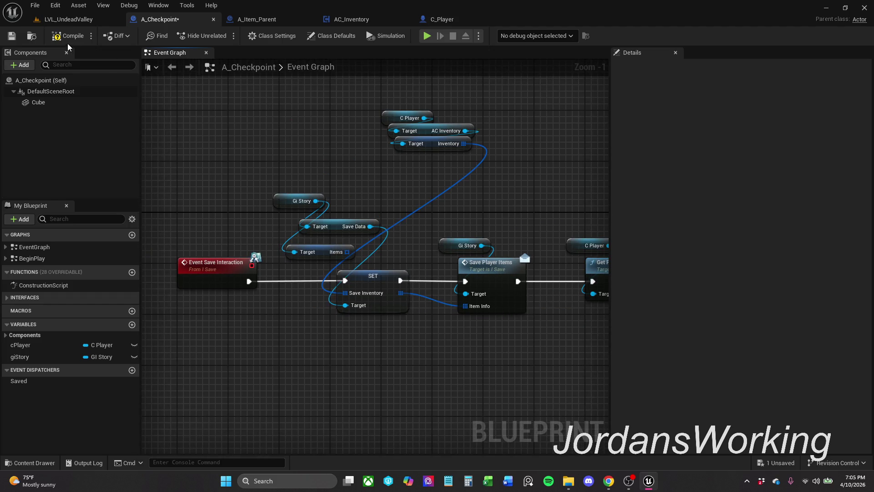
- Playtest LVL_UndeadValley briefly with Alt+P and stop it
{"action": "left_click", "coordinate": [93, 20]}
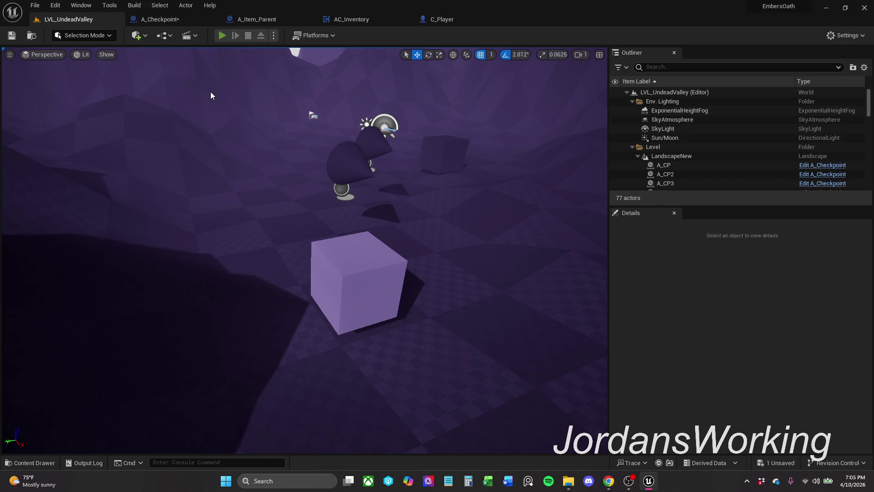
{"action": "key", "text": "alt+p"}
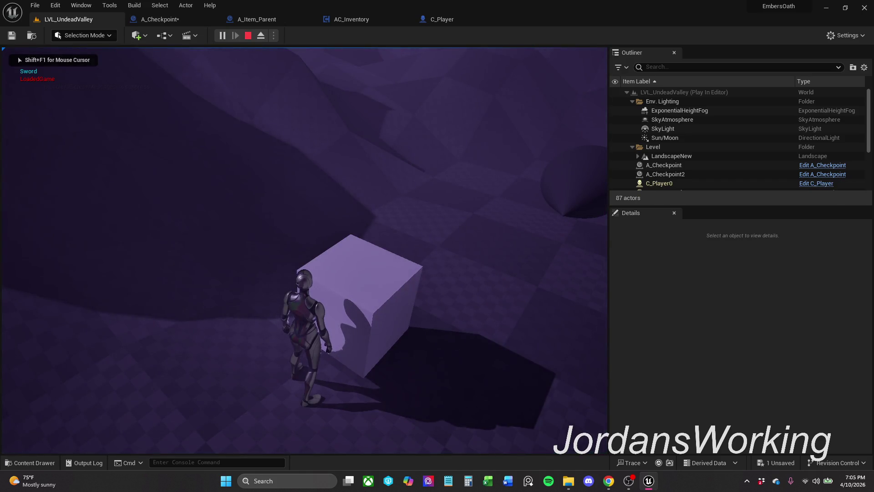
{"action": "key", "text": "w"}
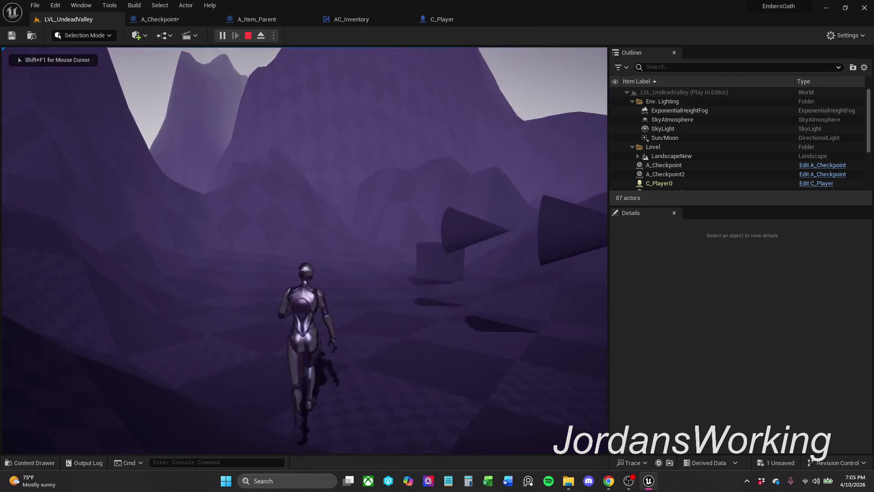
{"action": "key", "text": "Escape"}
- Delete Player.sav from the SaveGames folder and start a fresh playtest
{"action": "left_click", "coordinate": [568, 481]}
{"action": "left_click_drag", "start_coordinate": [254, 140], "coordinate": [329, 114]}
{"action": "left_click", "coordinate": [263, 78]}
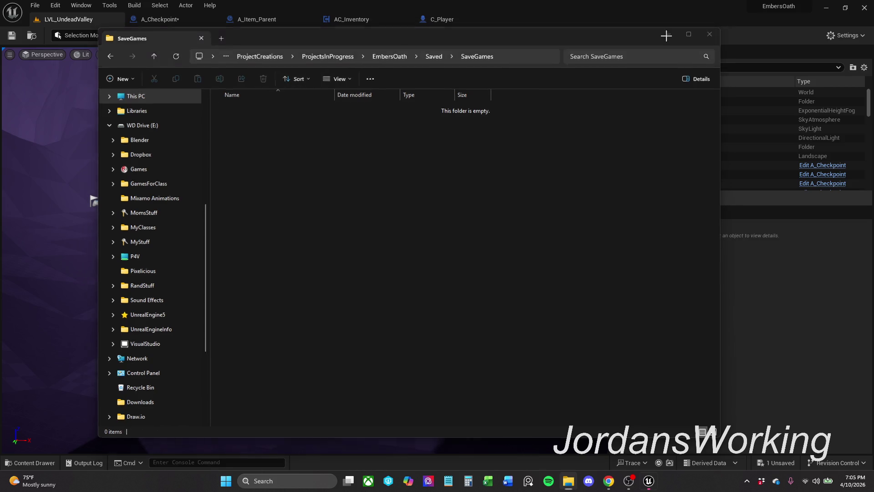
{"action": "left_click", "coordinate": [666, 36]}
{"action": "left_click", "coordinate": [222, 36]}
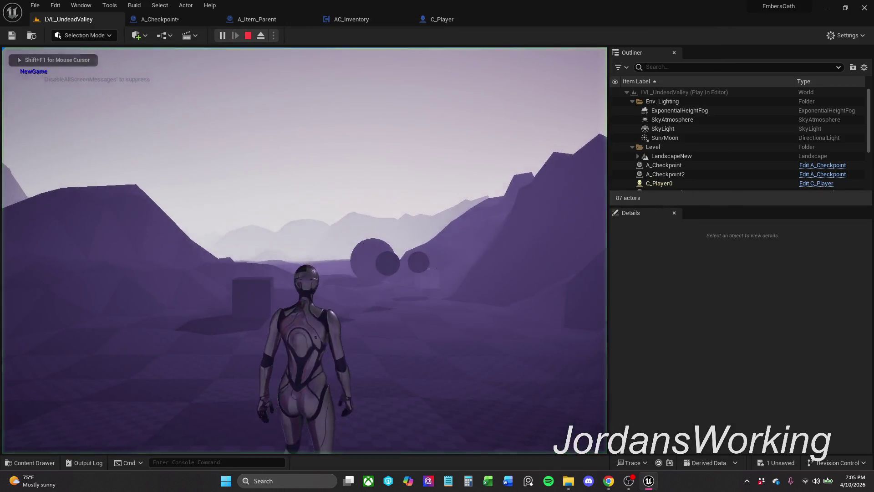
- Collect the cube and Sword, reach the checkpoint cube, and stop the playtest
{"action": "key", "text": "w"}
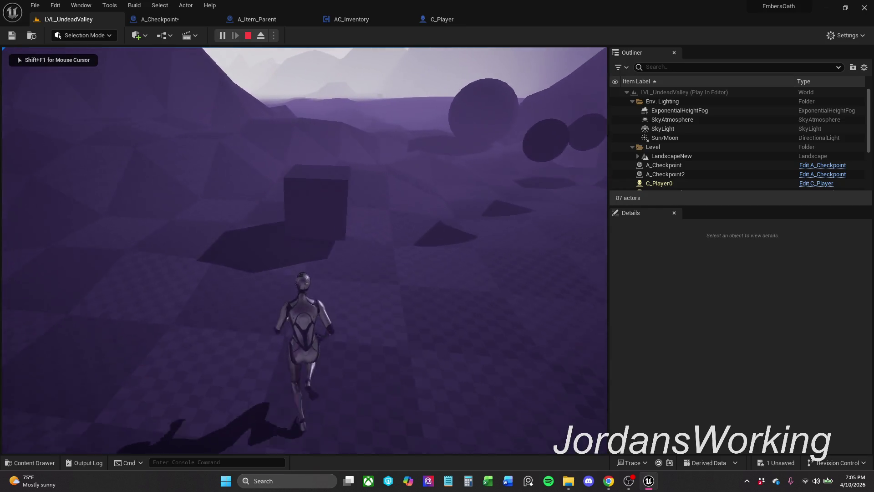
{"action": "key", "text": "e"}
{"action": "key", "text": "e"}
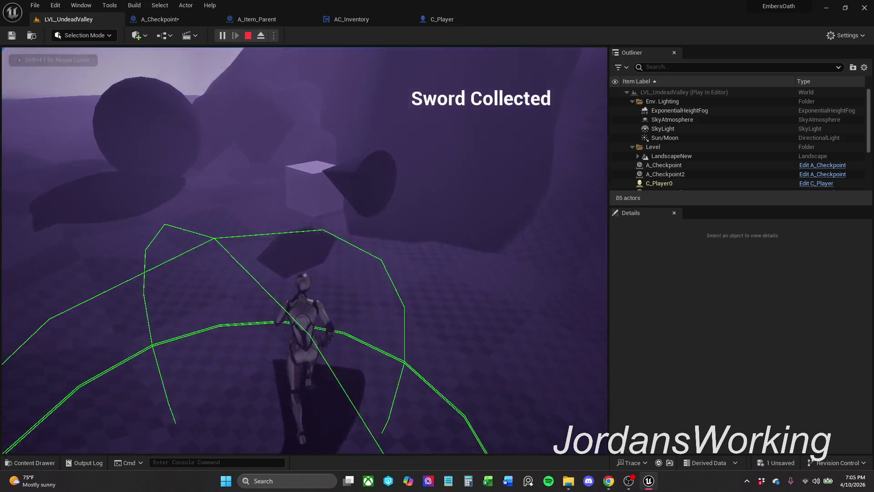
{"action": "key", "text": "e"}
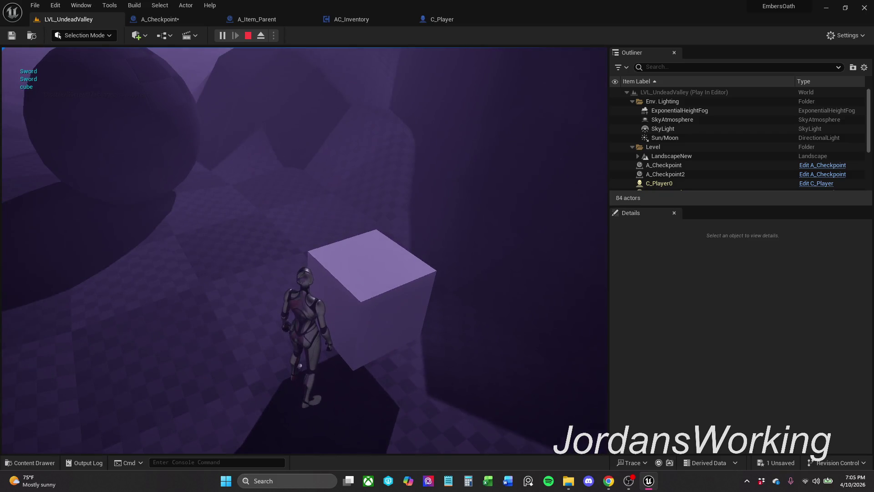
{"action": "key", "text": "e"}
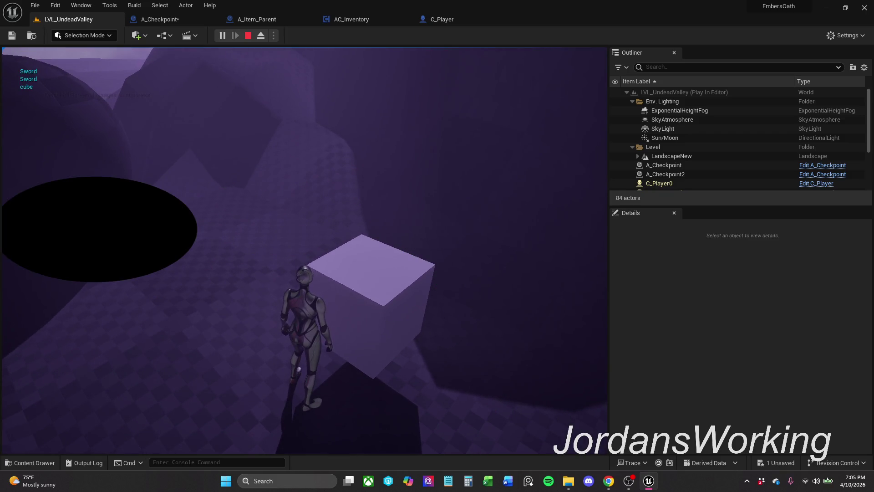
{"action": "key", "text": "Escape"}
- Restart play to load the save, pick up more Swords, walk to the cube, and stop
{"action": "left_click", "coordinate": [225, 35]}
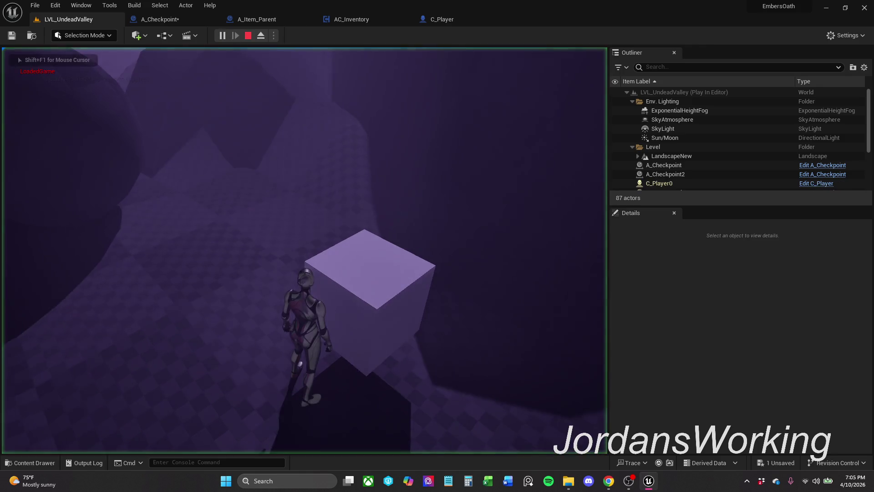
{"action": "key", "text": "e"}
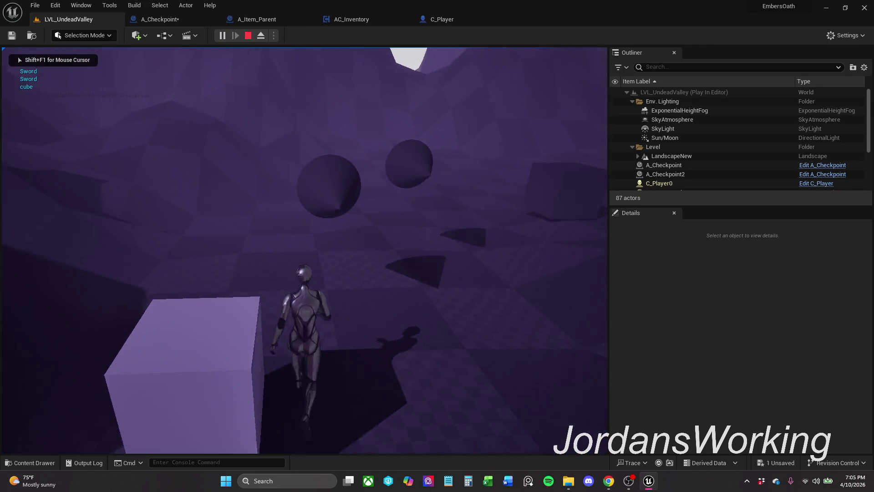
{"action": "key", "text": "e"}
{"action": "key", "text": "w"}
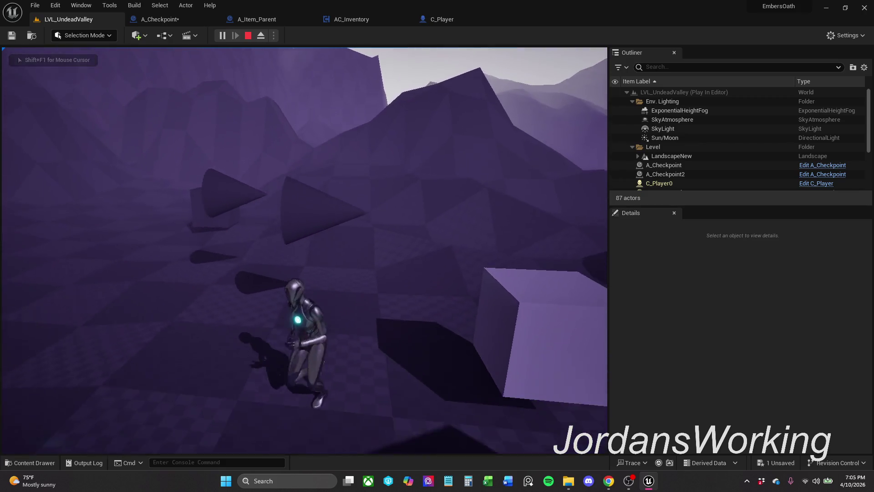
{"action": "key", "text": "e"}
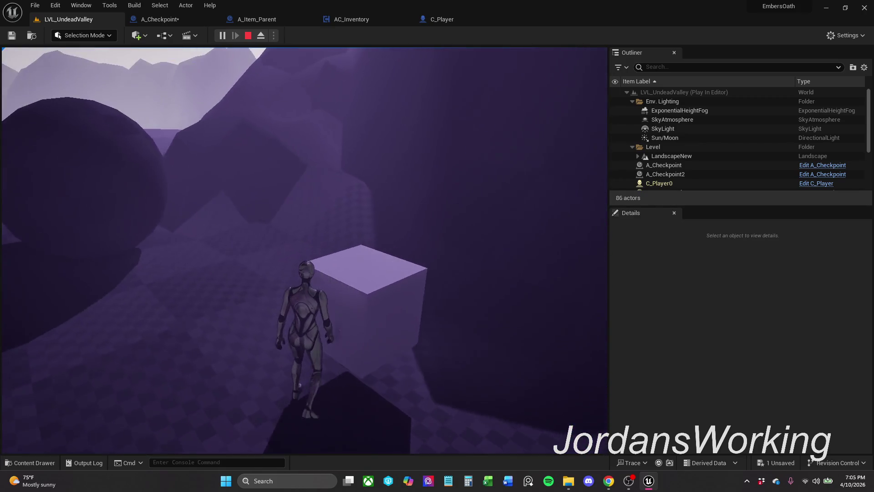
{"action": "key", "text": "e"}
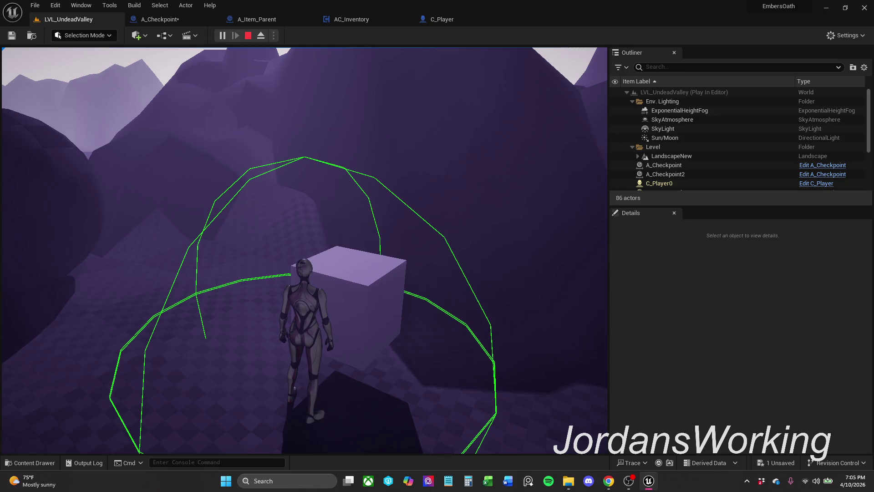
{"action": "key", "text": "w"}
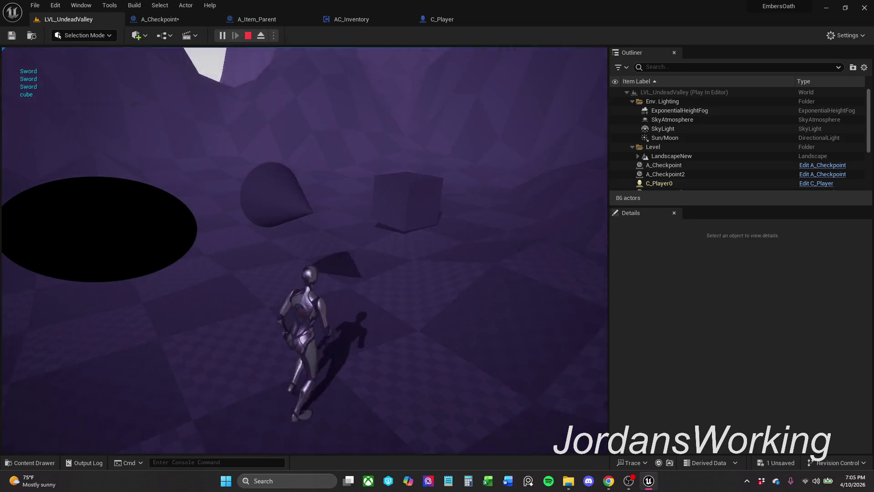
{"action": "key", "text": "e"}
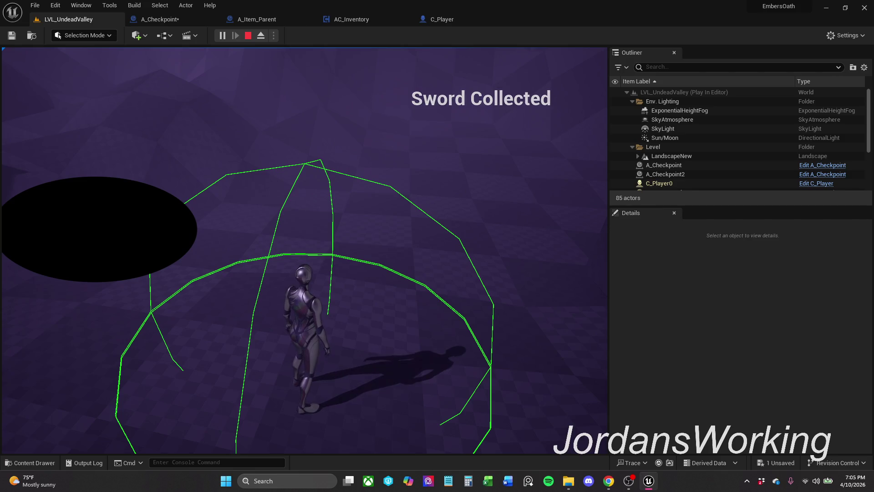
{"action": "key", "text": "w"}
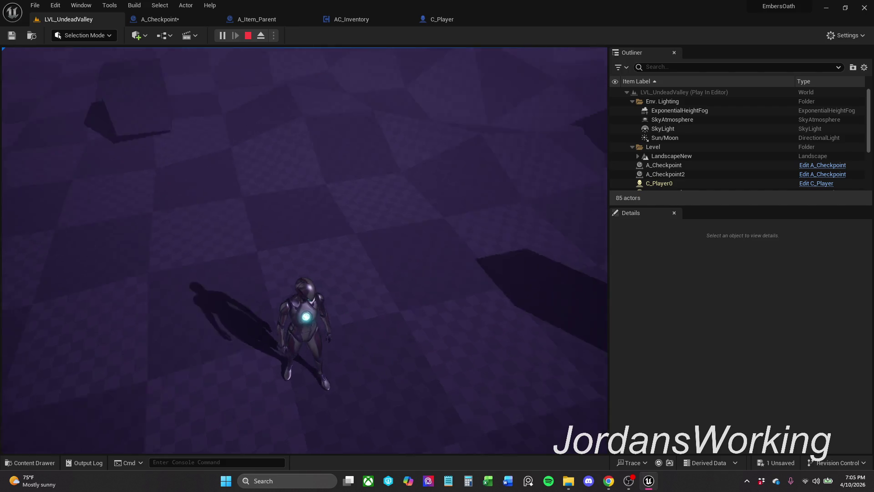
{"action": "key", "text": "e"}
{"action": "key", "text": "w"}
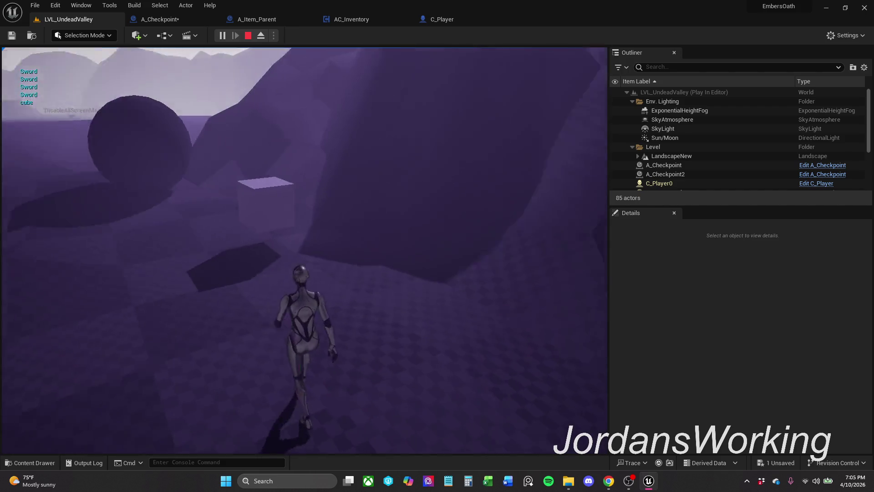
{"action": "key", "text": "e"}
{"action": "key", "text": "e"}
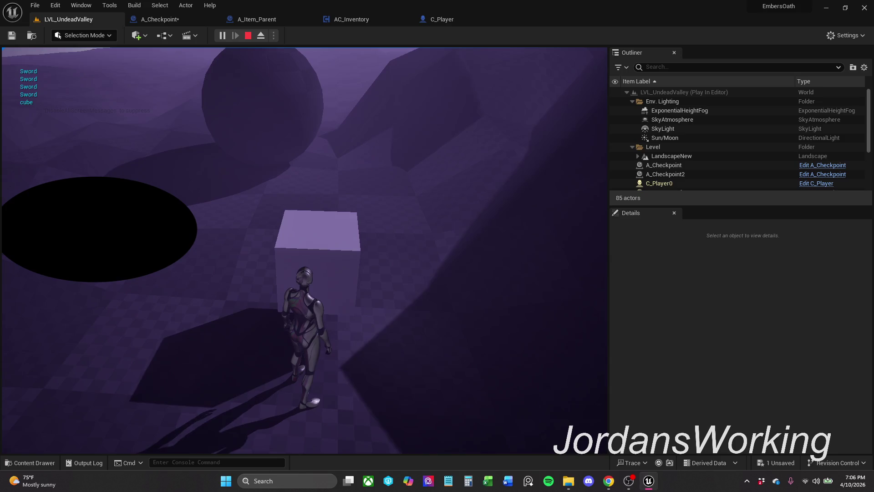
{"action": "key", "text": "Escape"}
- Replay, check the reloaded Sword items, walk into the cube to collect it, and stop
{"action": "left_click", "coordinate": [223, 36]}
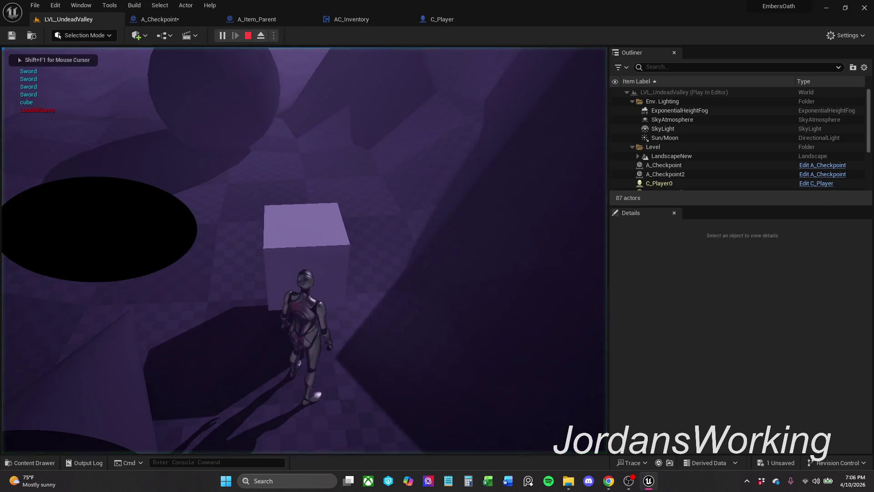
{"action": "key", "text": "w"}
{"action": "key", "text": "w"}
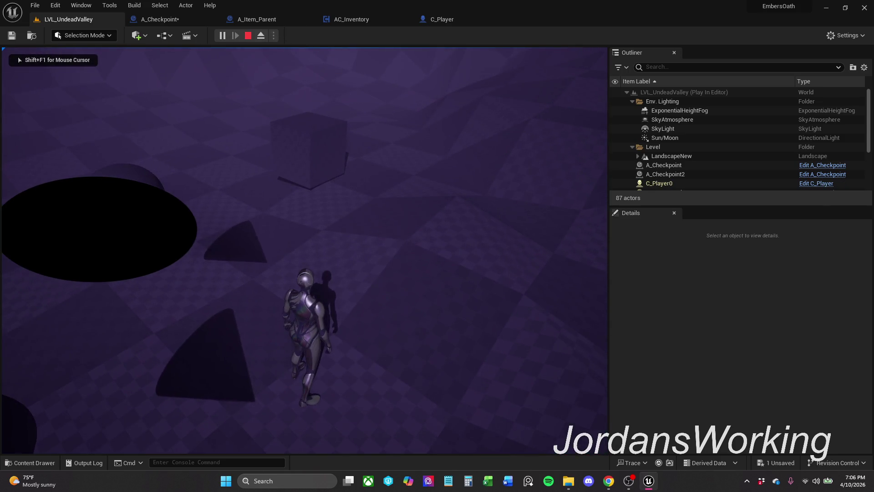
{"action": "key", "text": "e"}
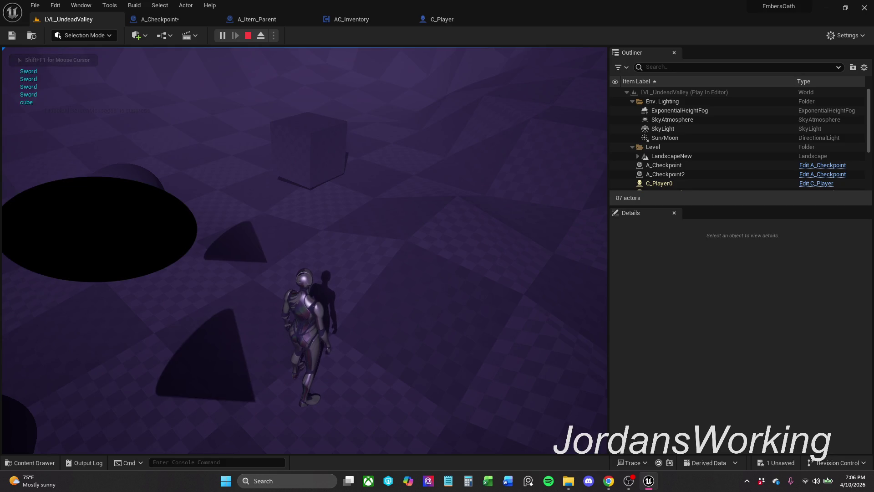
{"action": "key", "text": "w"}
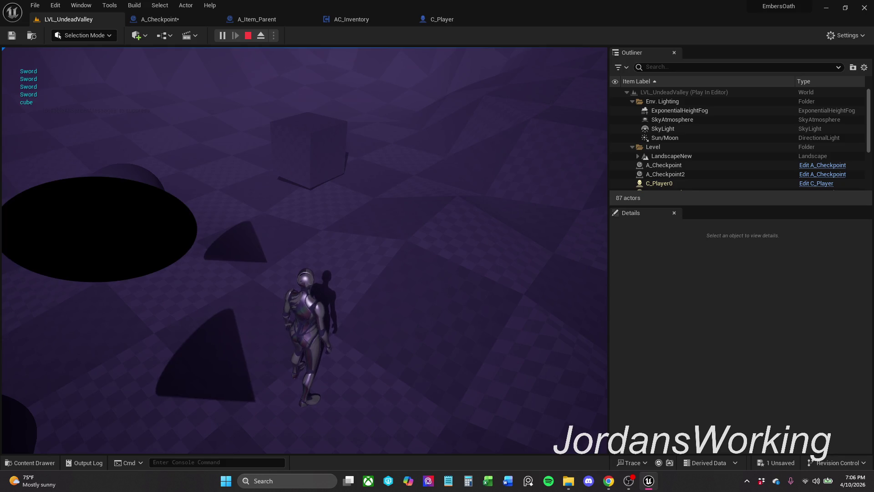
{"action": "key", "text": "w"}
{"action": "key", "text": "e"}
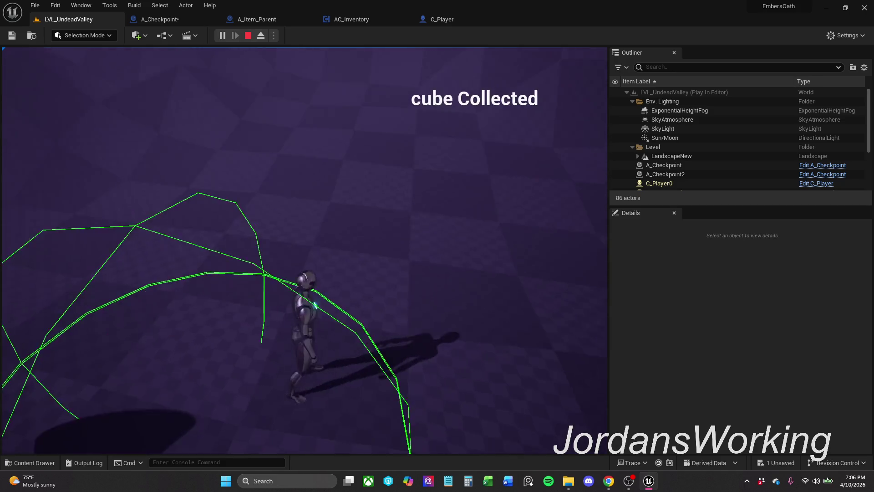
{"action": "key", "text": "e"}
{"action": "key", "text": "w"}
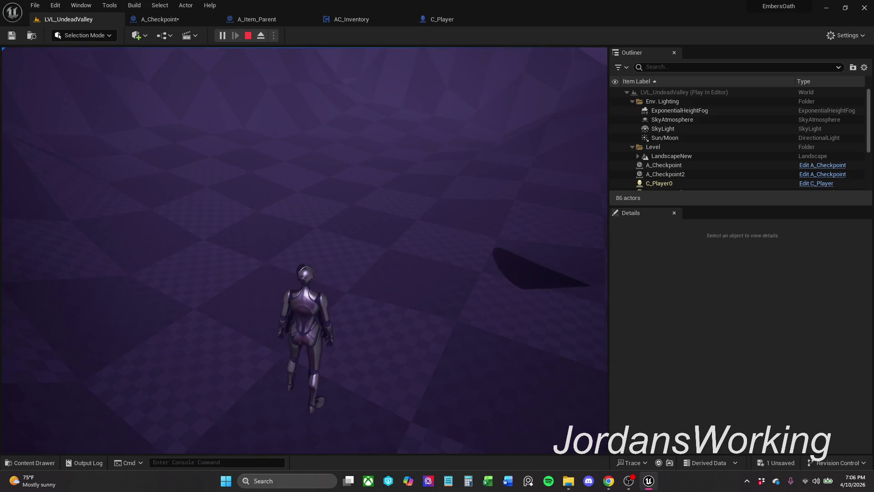
{"action": "key", "text": "e"}
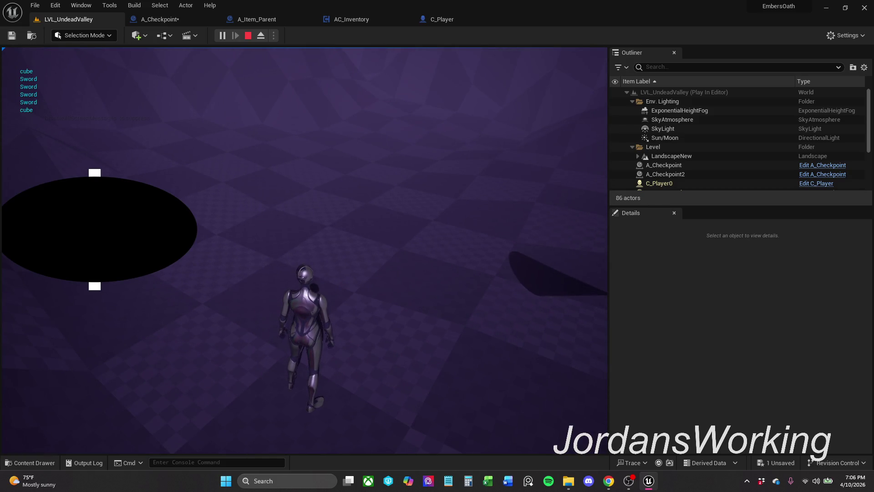
{"action": "key", "text": "e"}
{"action": "key", "text": "Escape"}
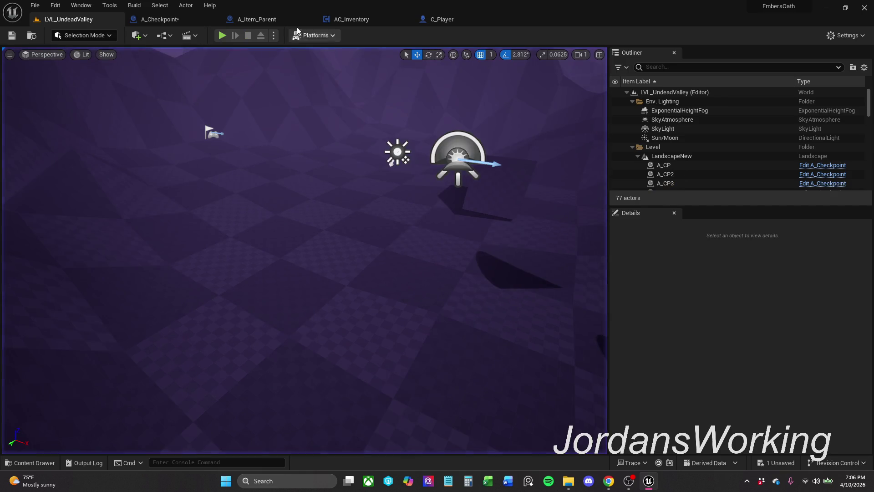
- Playtest the level, walking through the items toward the spheres, then stop
{"action": "left_click", "coordinate": [230, 35]}
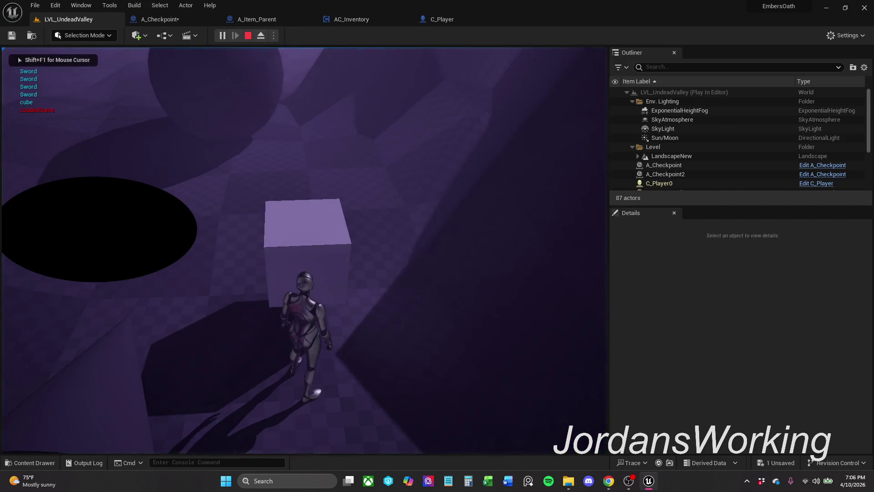
{"action": "key", "text": "w"}
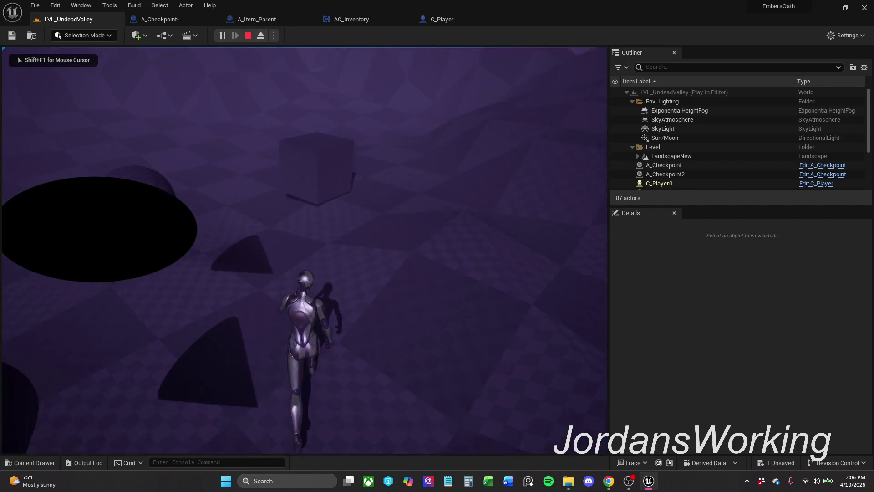
{"action": "key", "text": "w"}
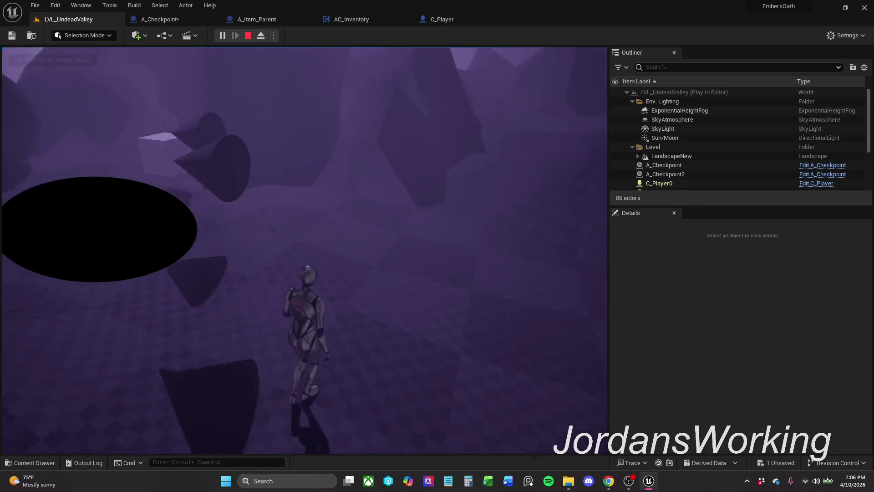
{"action": "key", "text": "i"}
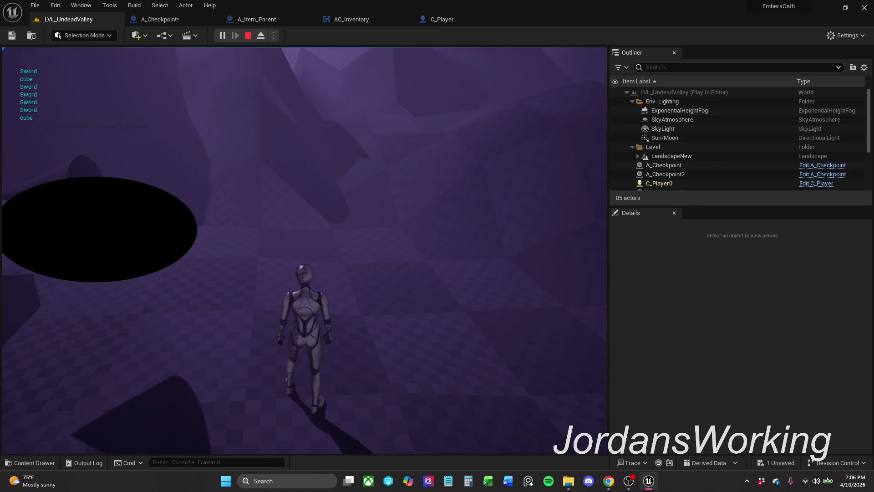
{"action": "key", "text": "w"}
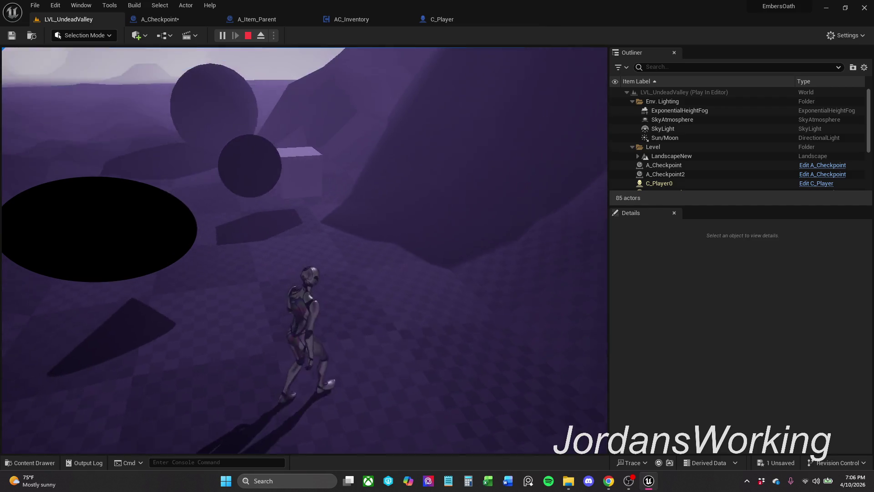
{"action": "key", "text": "Escape"}
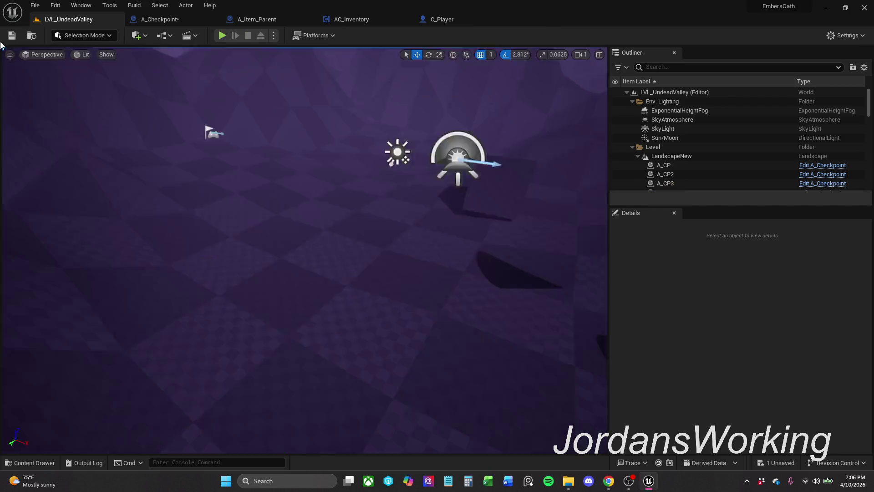
- Start another session with Alt+P, check the saved item list, and collect the Sword and next item
{"action": "key", "text": "alt+p"}
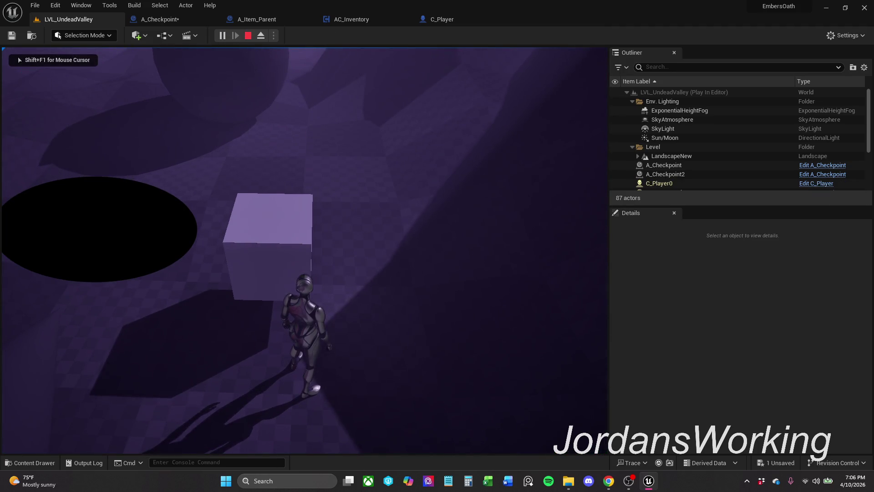
{"action": "key", "text": "e"}
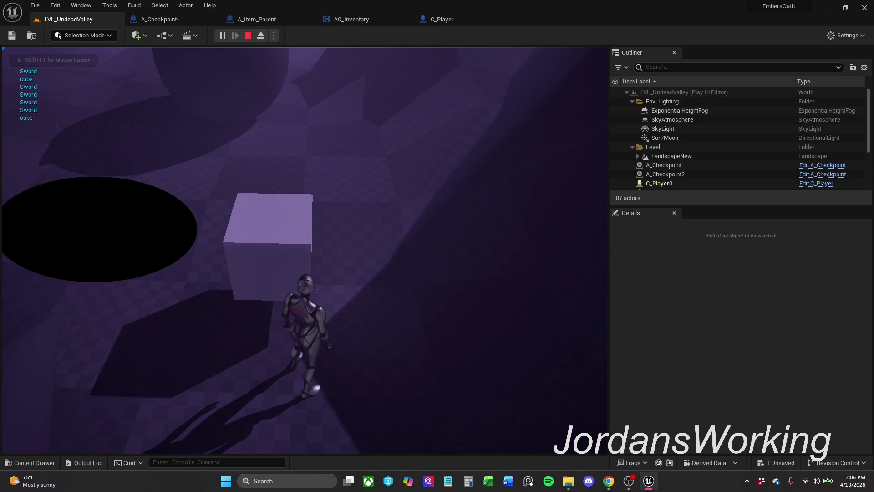
{"action": "key", "text": "e"}
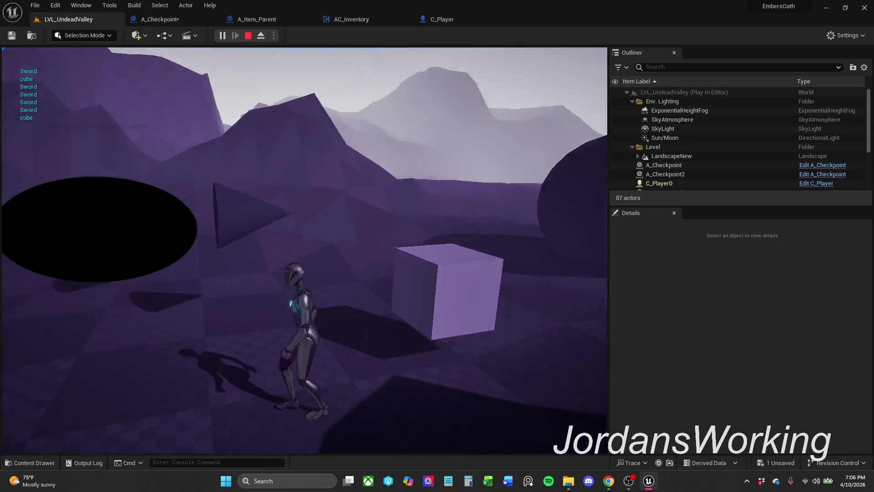
{"action": "key", "text": "e"}
{"action": "key", "text": "e"}
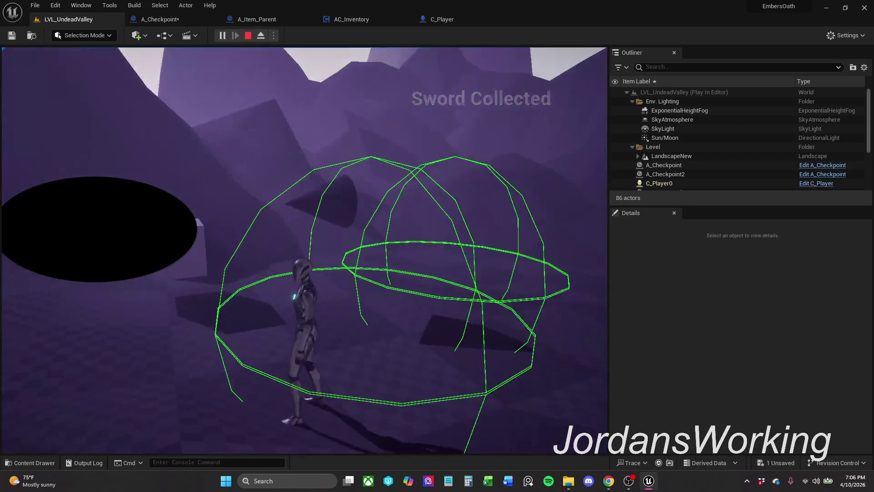
{"action": "key", "text": "e"}
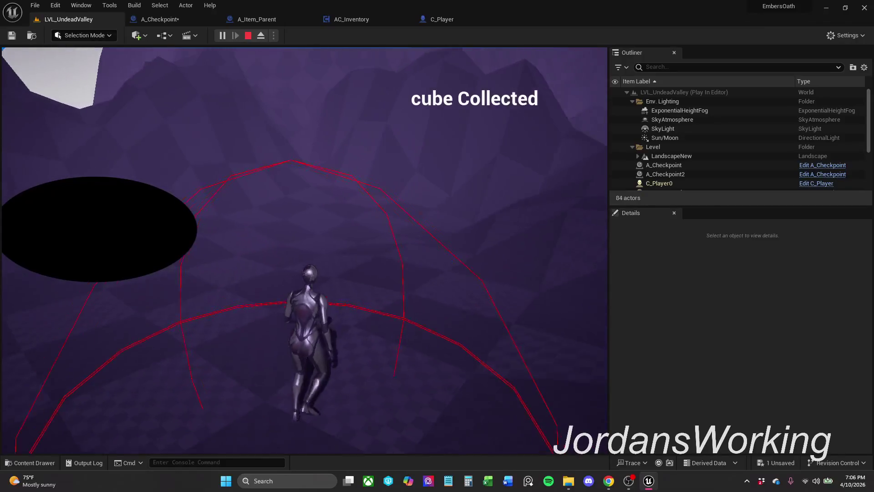
{"action": "key", "text": "w"}
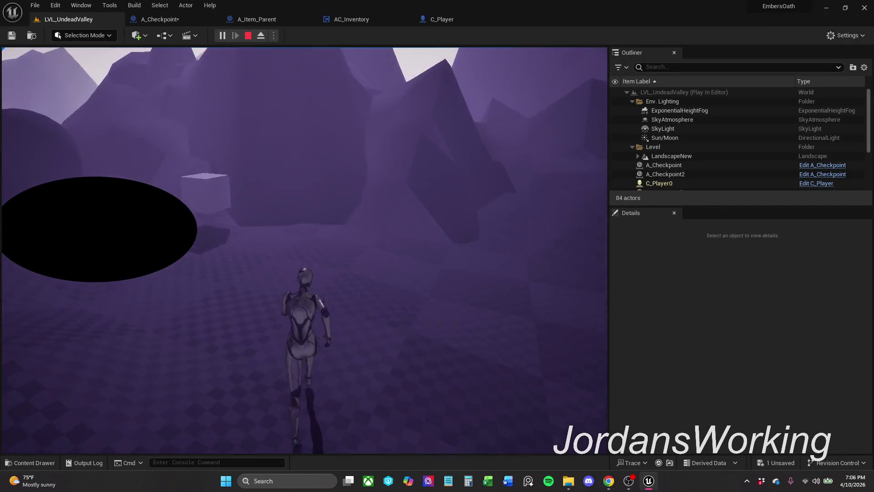
{"action": "key", "text": "e"}
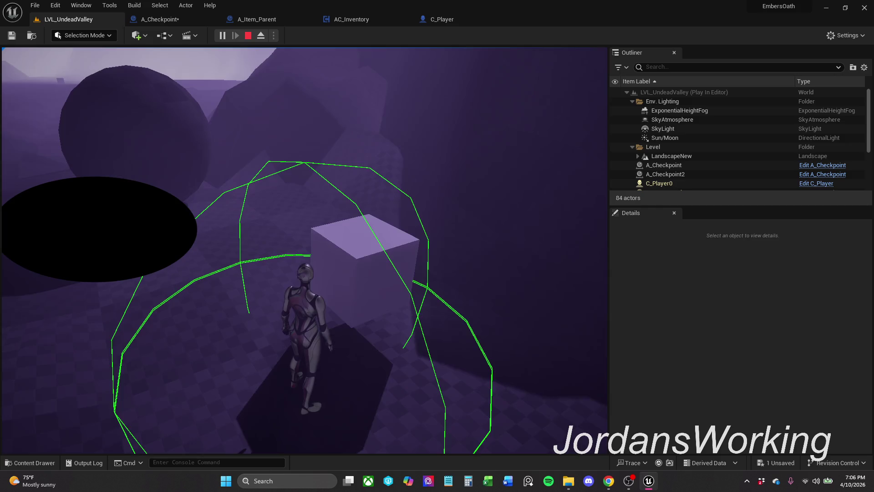
{"action": "key", "text": "e"}
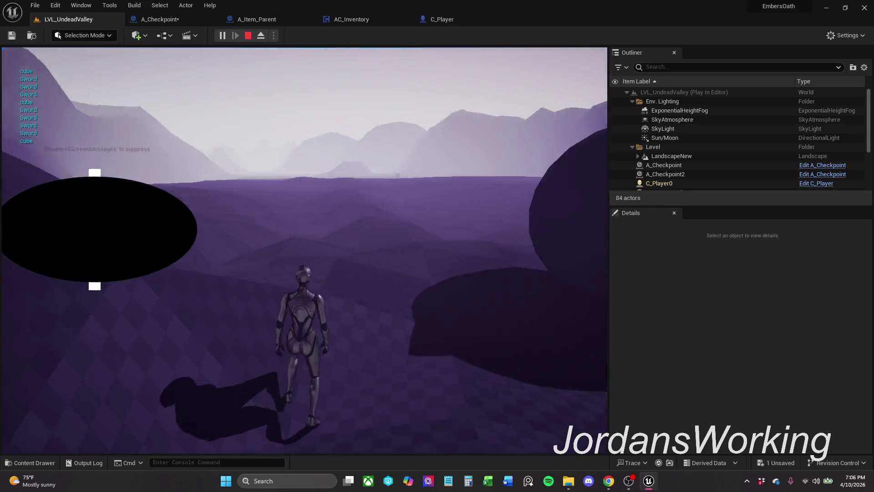
{"action": "key", "text": "w"}
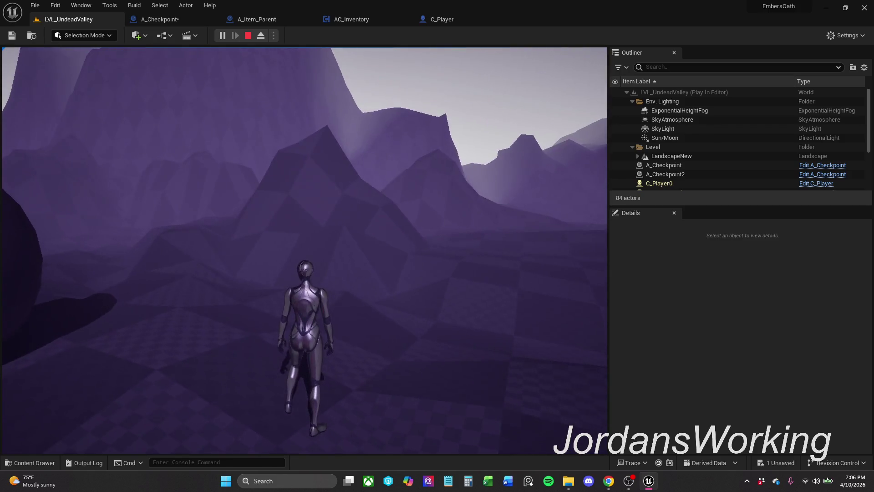
{"action": "key", "text": "Escape"}
- Check the LoadedGame list once more, delete Player.sav from SaveGames, and start a fresh playtest
{"action": "left_click", "coordinate": [223, 35]}
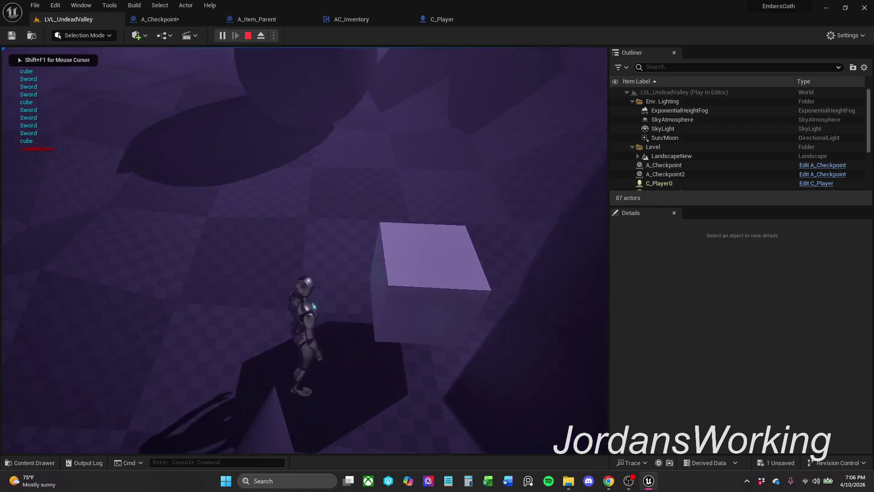
{"action": "key", "text": "w"}
{"action": "key", "text": "Escape"}
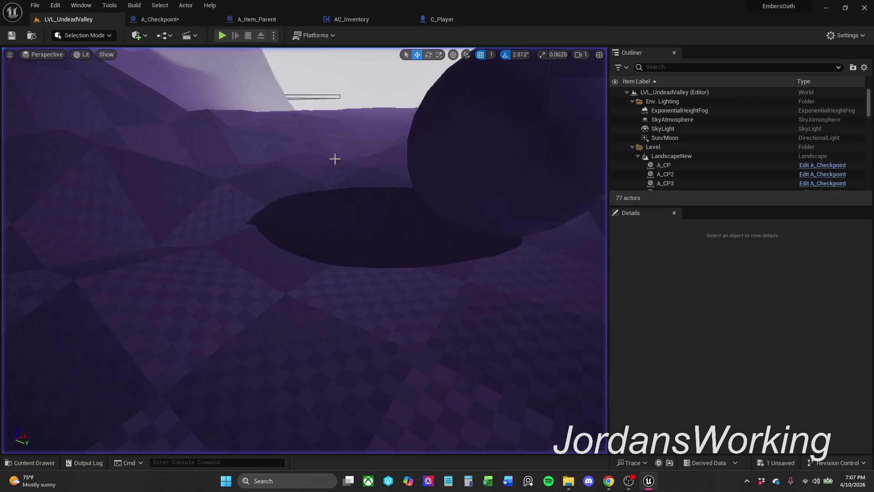
{"action": "left_click", "coordinate": [569, 482]}
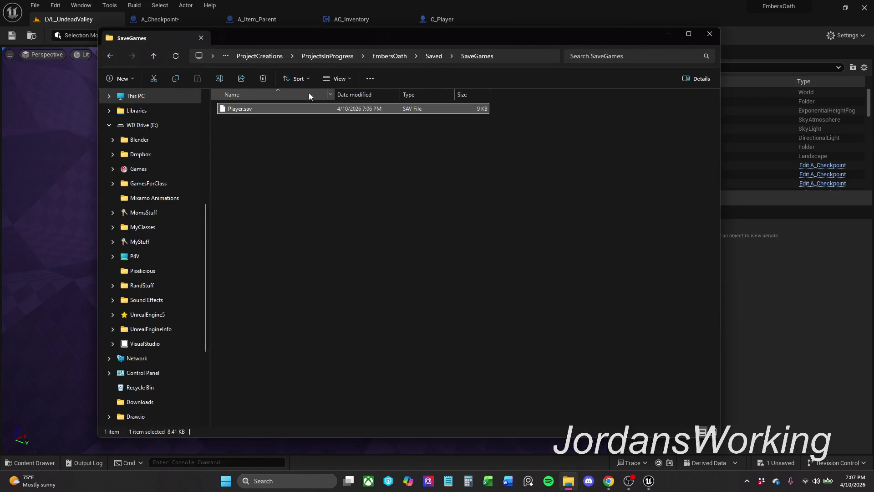
{"action": "left_click", "coordinate": [263, 78]}
{"action": "left_click", "coordinate": [668, 34]}
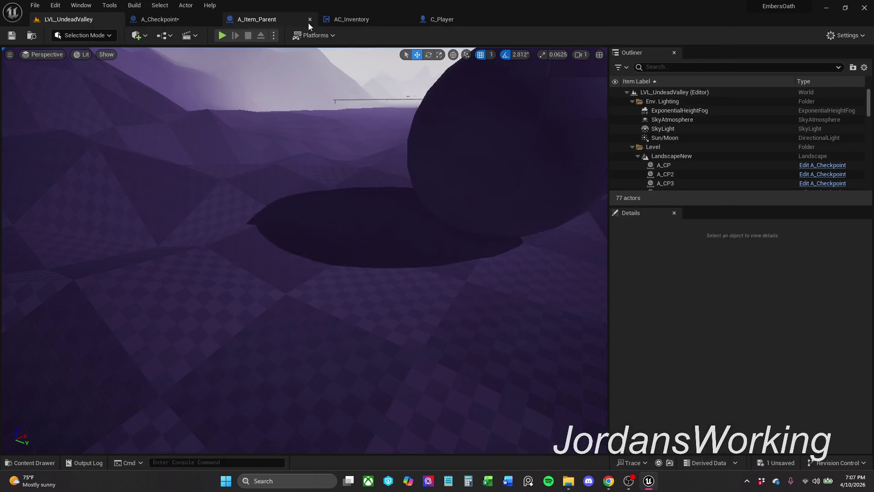
{"action": "left_click", "coordinate": [222, 35]}
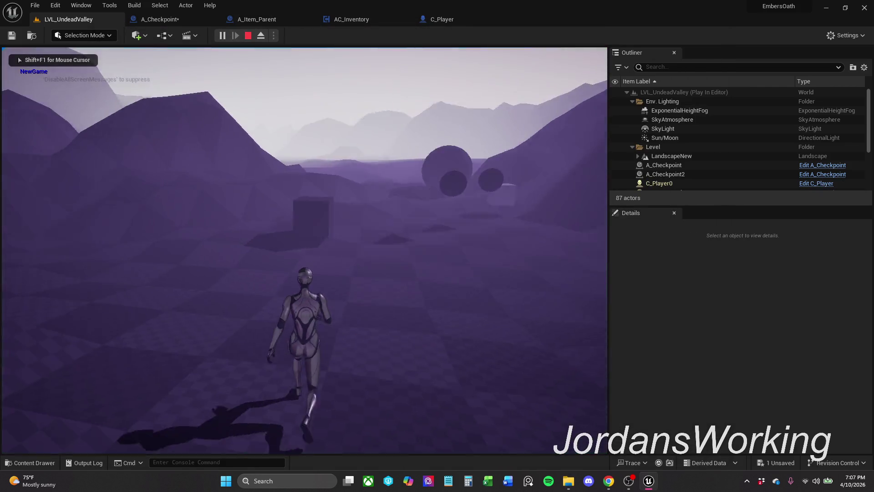
- Collect the cube and sword, save them at the checkpoint box, and stop
{"action": "key", "text": "w"}
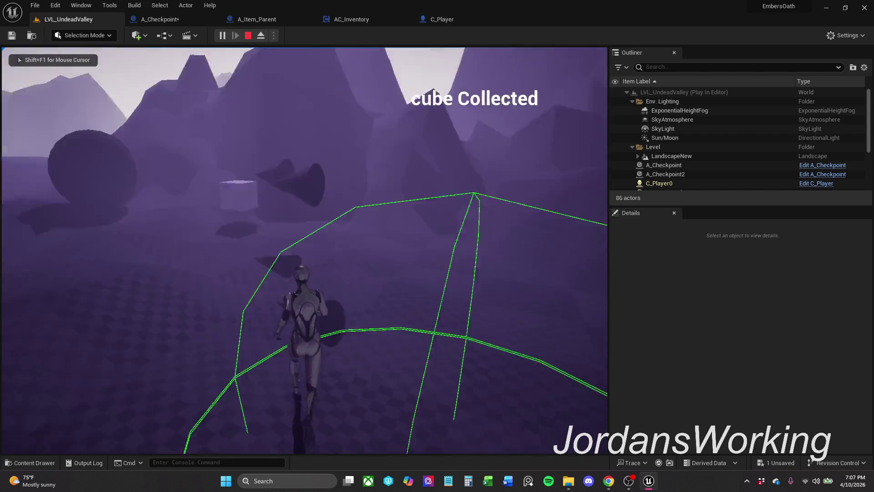
{"action": "key", "text": "w"}
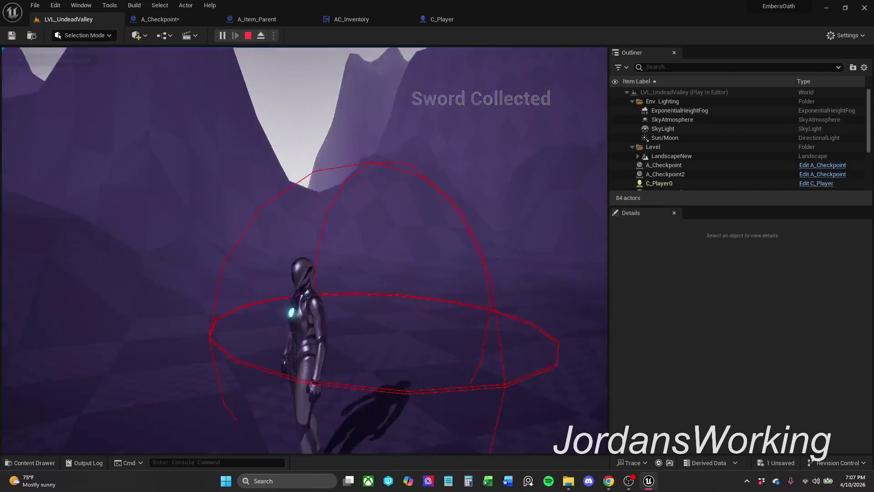
{"action": "key", "text": "w"}
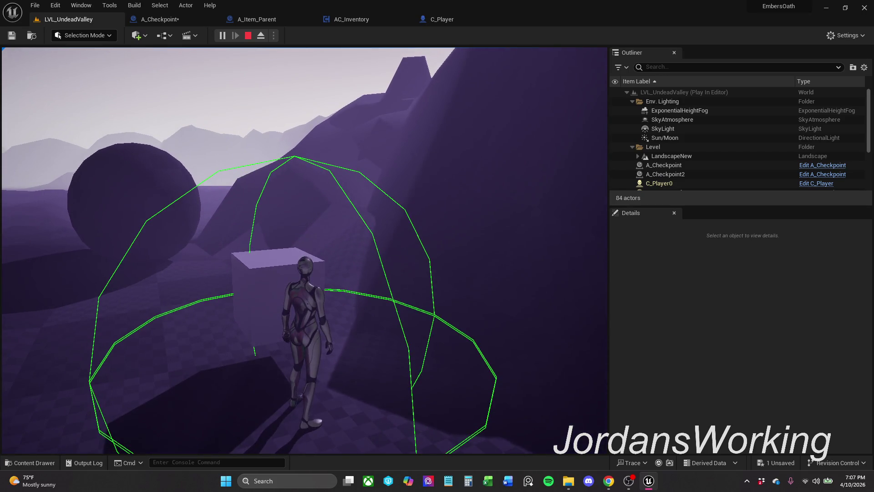
{"action": "key", "text": "i"}
{"action": "key", "text": "Escape"}
- Replay, collecting the sword and cube again, save at the checkpoint, and toggle the inventory panel
{"action": "left_click", "coordinate": [218, 39]}
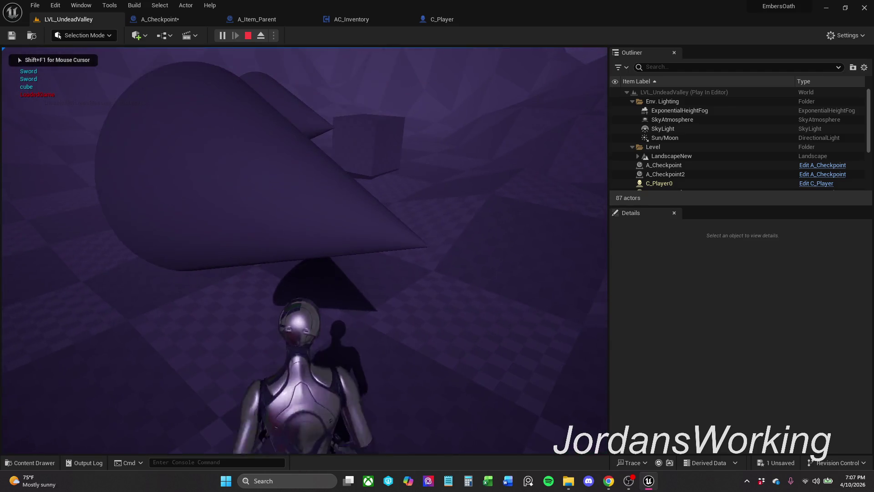
{"action": "key", "text": "e"}
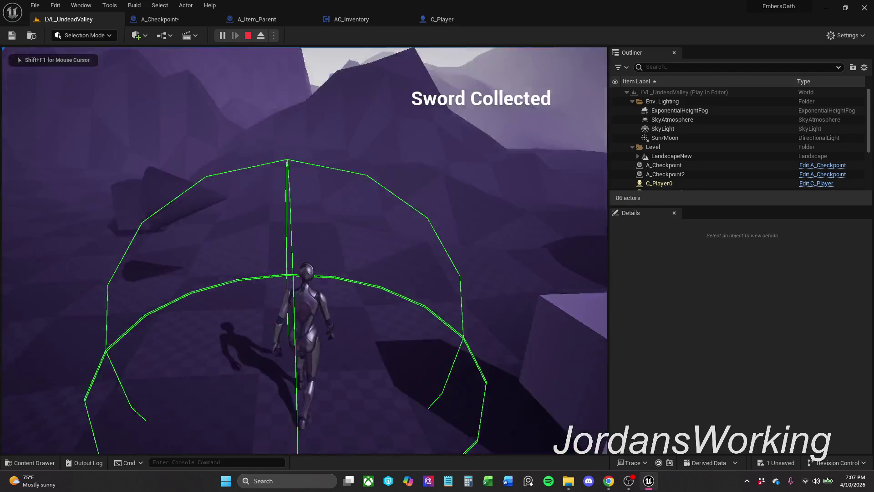
{"action": "key", "text": "e"}
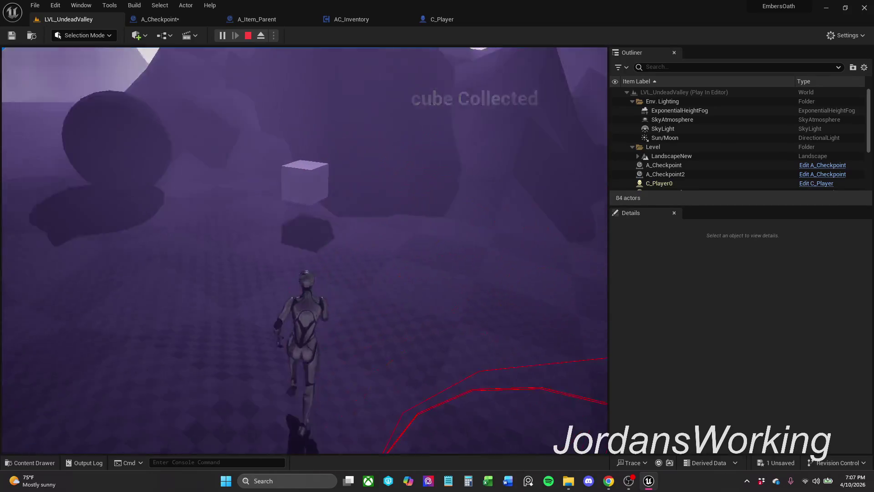
{"action": "key", "text": "e"}
{"action": "key", "text": "i"}
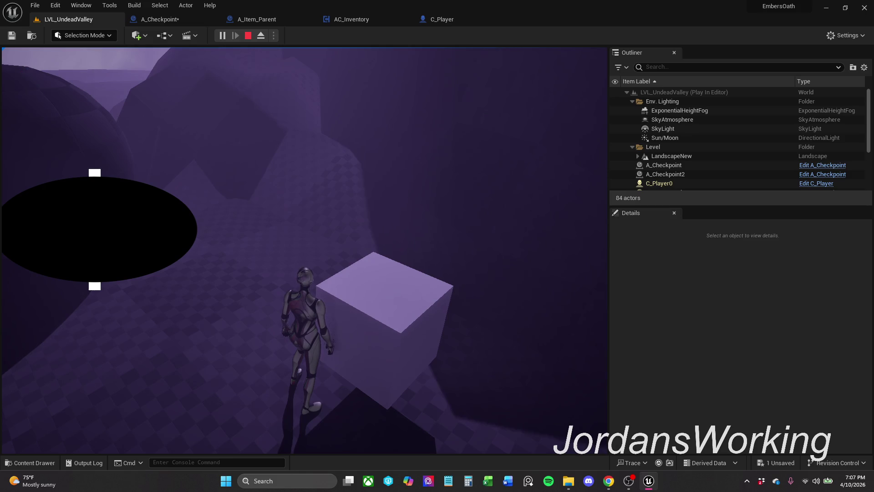
{"action": "key", "text": "i"}
{"action": "key", "text": "i"}
{"action": "key", "text": "Escape"}
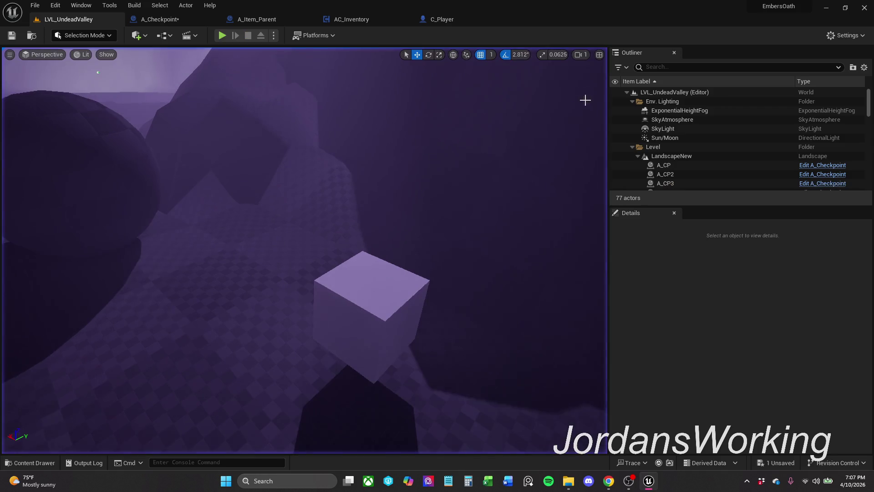
- Play and show the inventory to confirm the loaded items, then stop
{"action": "left_click", "coordinate": [223, 36]}
{"action": "key", "text": "i"}
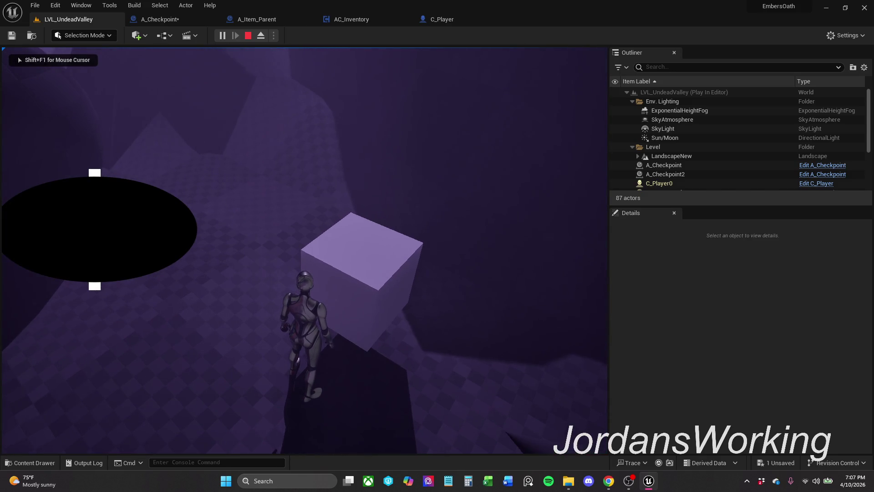
{"action": "key", "text": "Escape"}
- Save all modified assets from A_Checkpoint via File > Save All, then check C_Player and return to the level
{"action": "left_click", "coordinate": [181, 20]}
{"action": "left_click", "coordinate": [35, 5]}
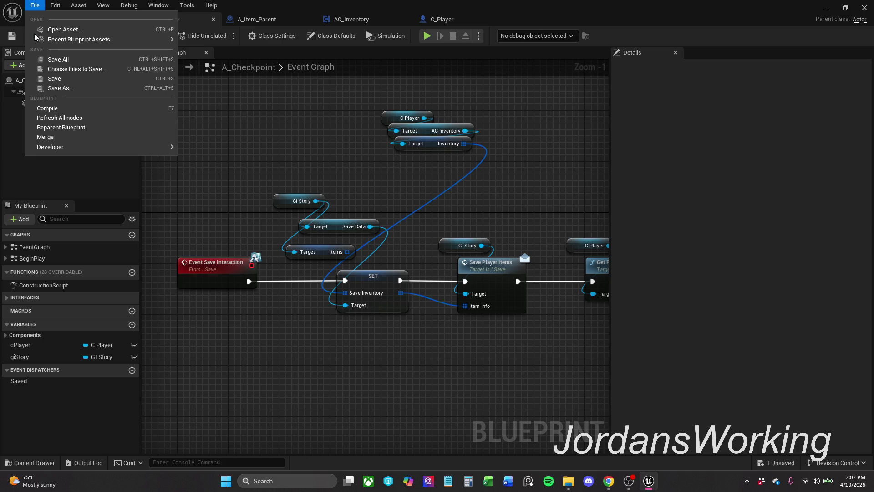
{"action": "left_click", "coordinate": [63, 60]}
{"action": "left_click", "coordinate": [72, 25]}
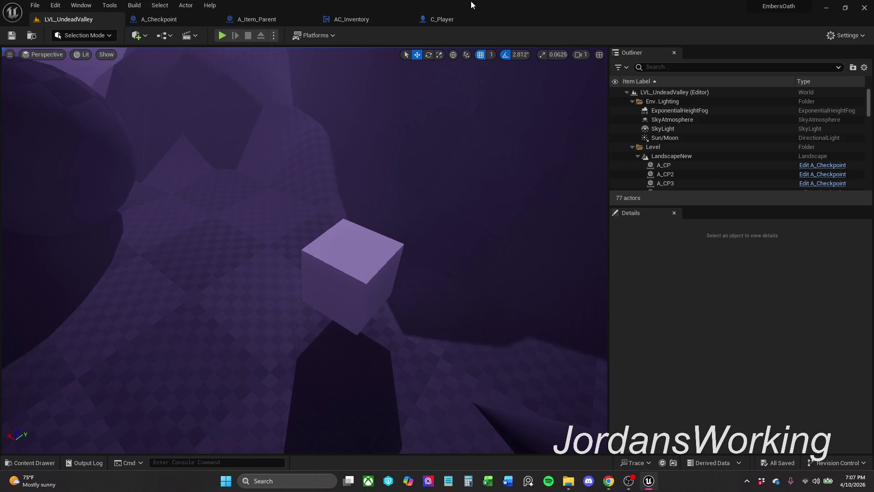
{"action": "left_click", "coordinate": [455, 20]}
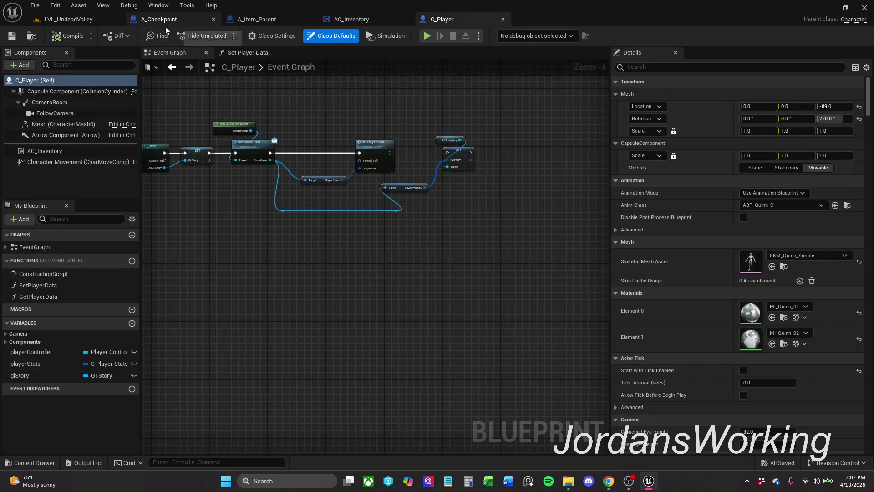
{"action": "left_click", "coordinate": [75, 21]}
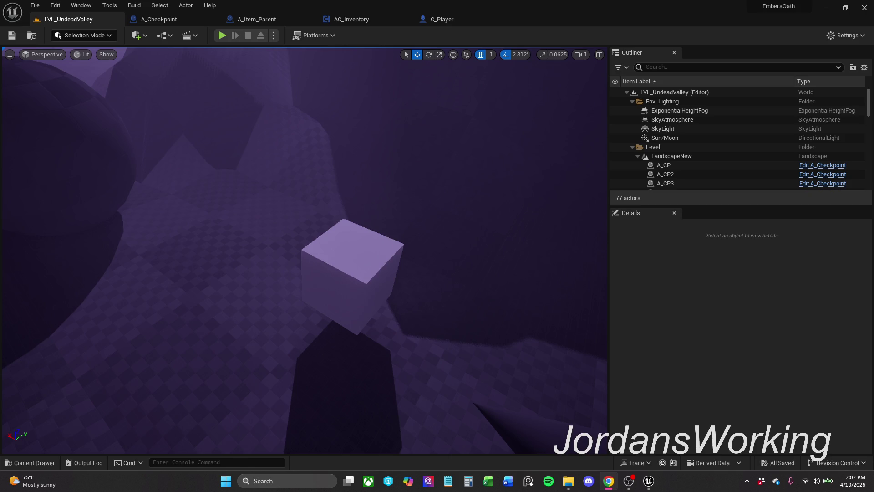
{"action": "left_click_drag", "start_coordinate": [217, 312], "coordinate": [232, 290]}
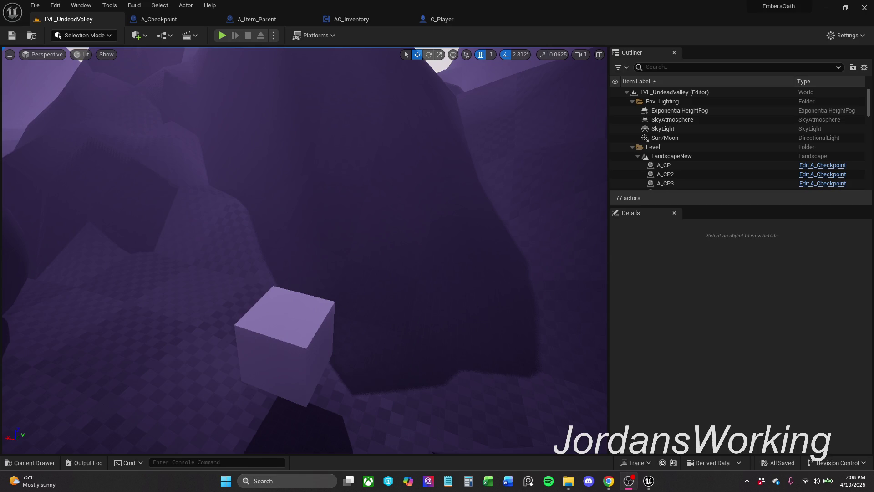
{"action": "key", "text": "alt+Tab"}
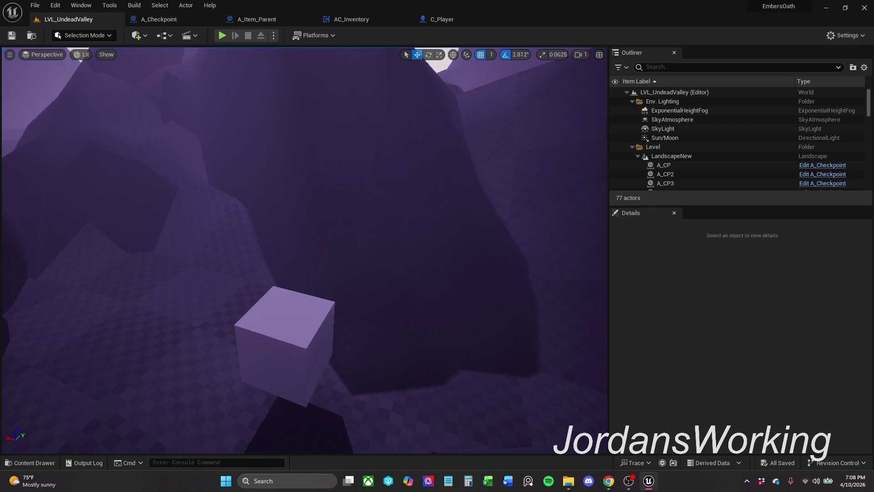
{"action": "key", "text": "alt+Tab"}
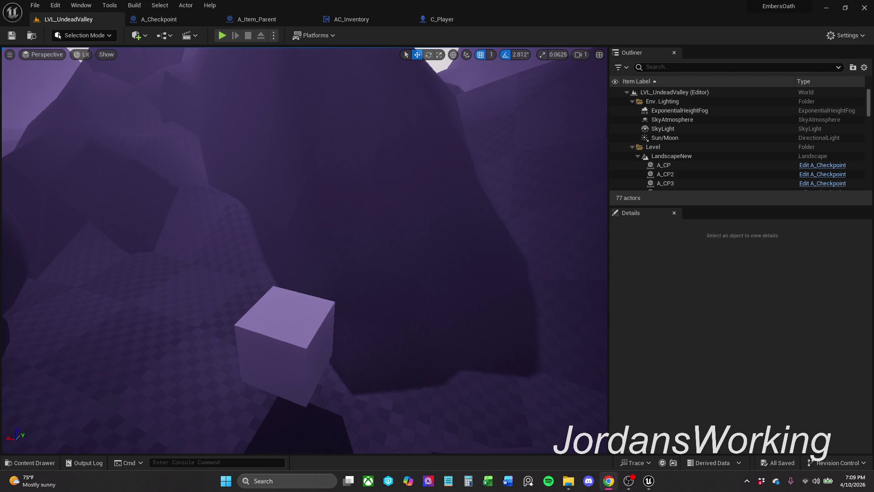
{"action": "left_click", "coordinate": [223, 35]}
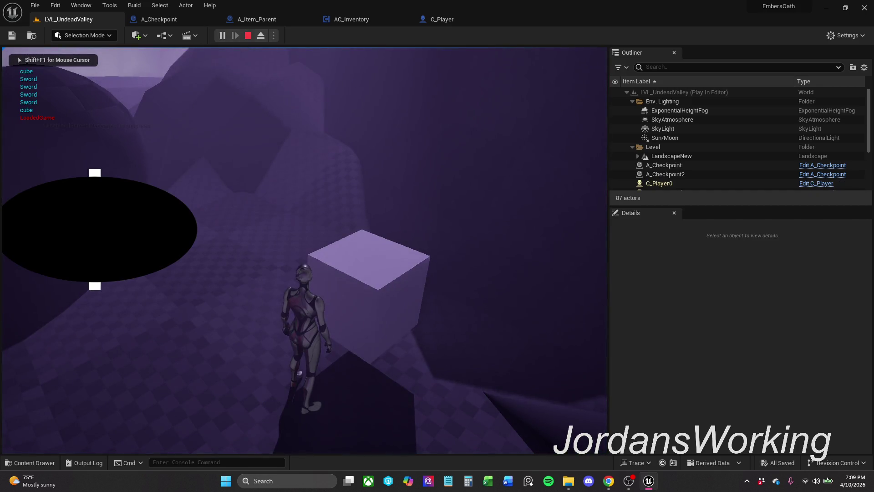
{"action": "key", "text": "Escape"}
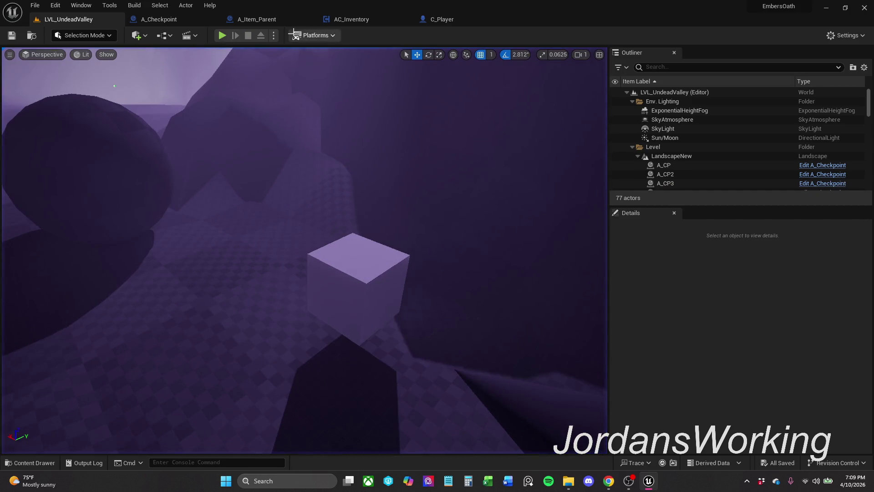
{"action": "left_click", "coordinate": [36, 5]}
{"action": "left_click", "coordinate": [71, 124]}
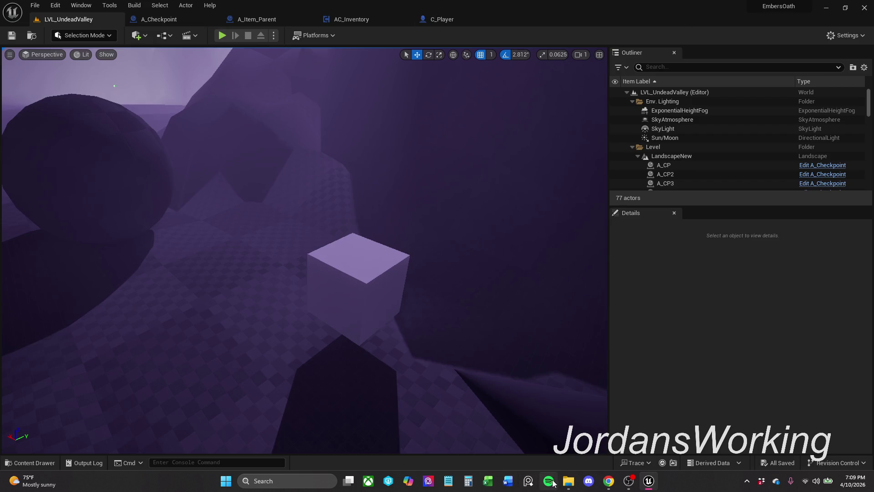
{"action": "left_click", "coordinate": [569, 481]}
- Select and delete Player.sav, leaving SaveGames empty, then minimize File Explorer
{"action": "left_click_drag", "start_coordinate": [266, 111], "coordinate": [416, 151]}
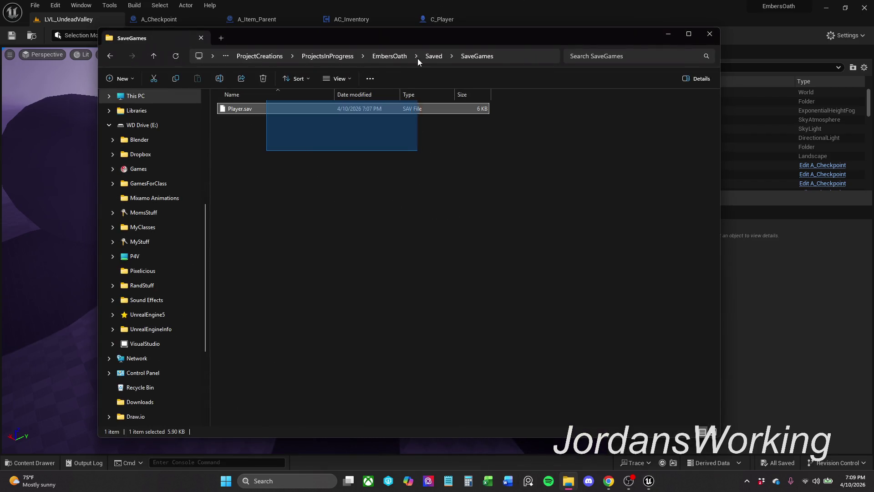
{"action": "key", "text": "Delete"}
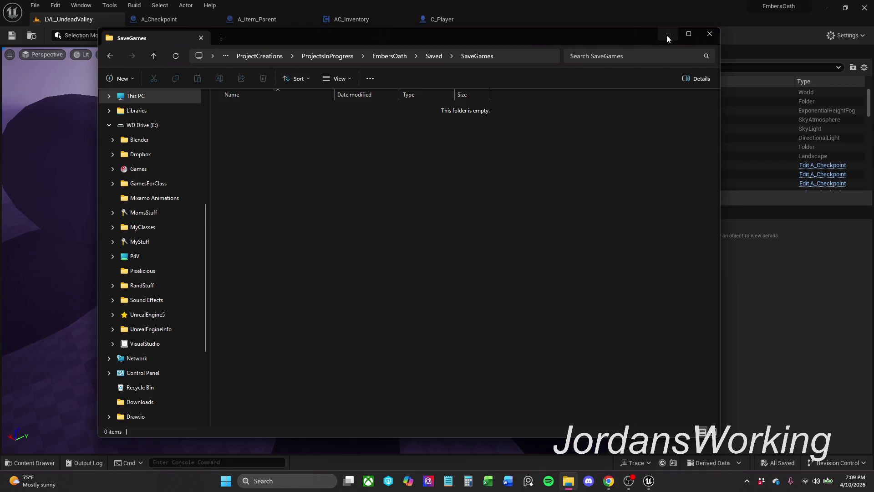
{"action": "left_click", "coordinate": [667, 35]}
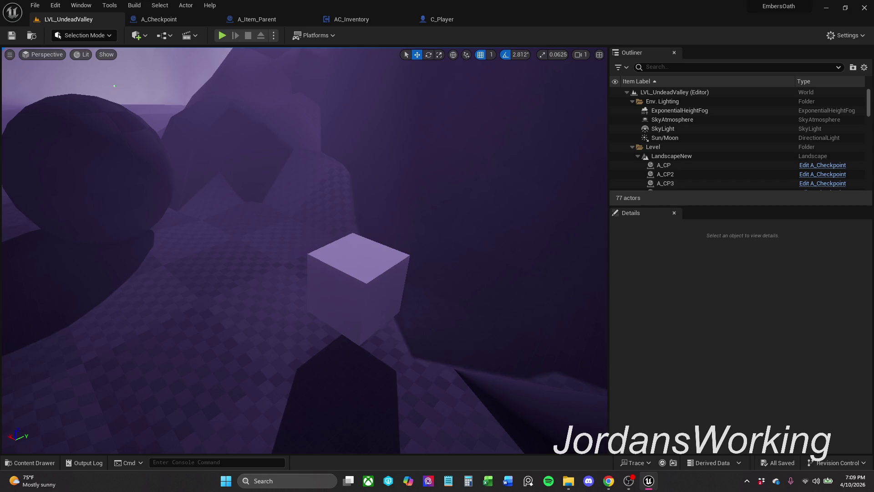
{"action": "key", "text": "alt+Tab"}
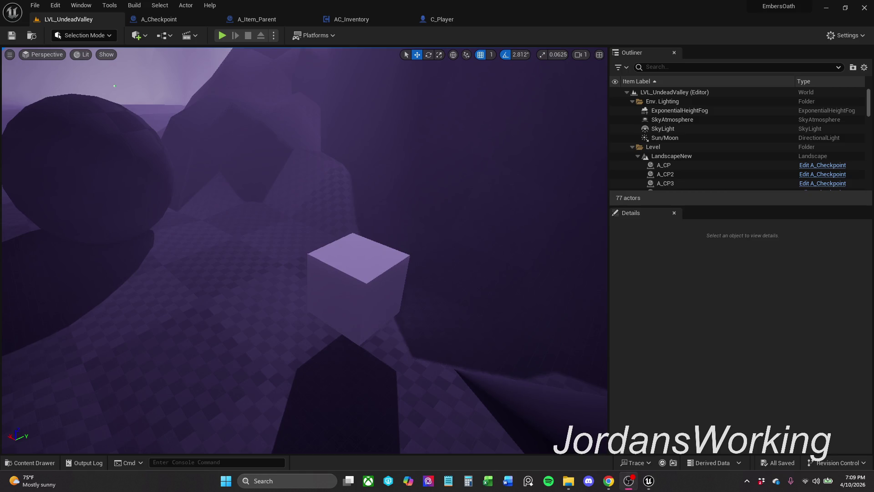